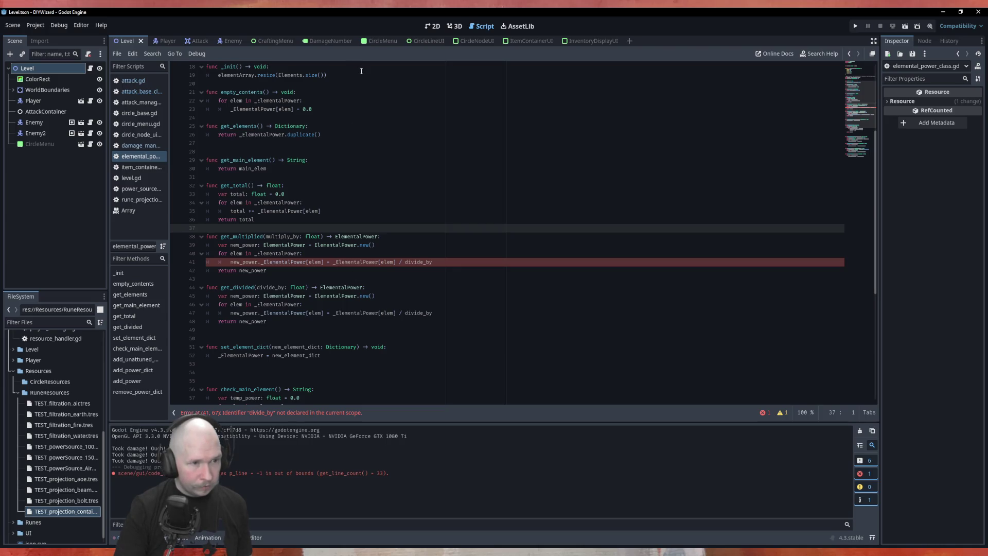
- Change '/ divide_by' to '* multiply_by' on line 41 of elemental_power_class.gd and save
{"action": "left_click", "coordinate": [399, 262]}
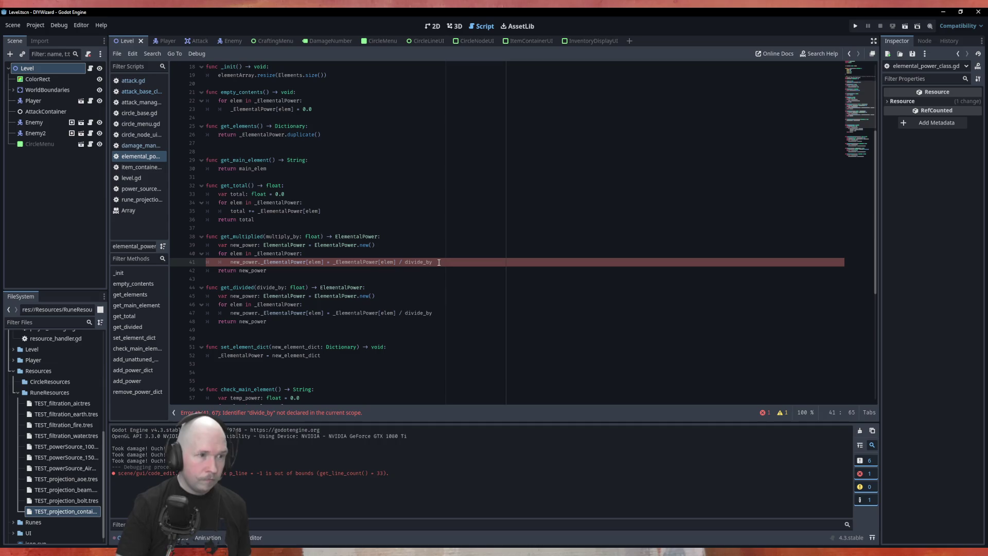
{"action": "key", "text": "Delete"}
{"action": "type", "text": "*"}
{"action": "key", "text": "Delete"}
{"action": "key", "text": "Delete"}
{"action": "key", "text": "Delete"}
{"action": "type", "text": "multip"}
{"action": "key", "text": "Return"}
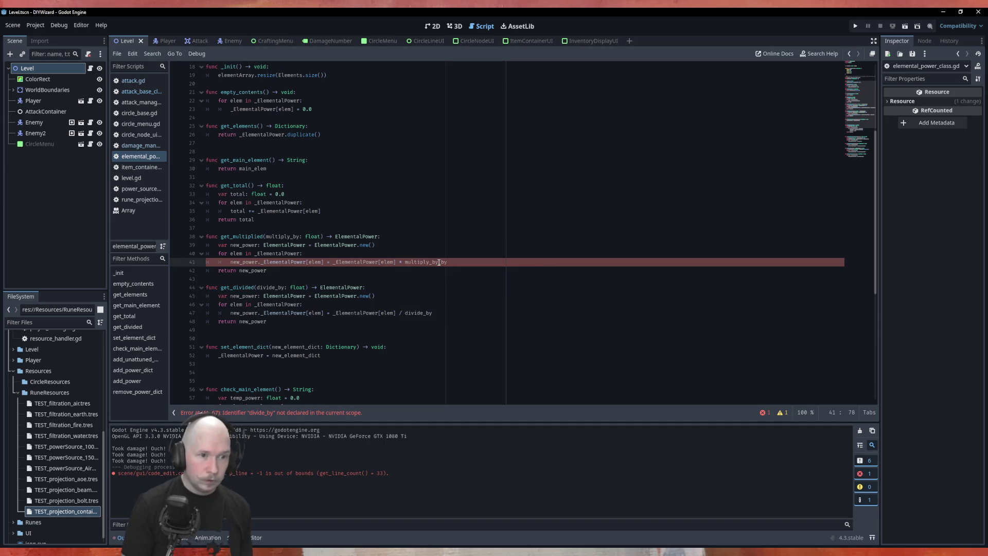
{"action": "key", "text": "Delete"}
{"action": "key", "text": "Delete"}
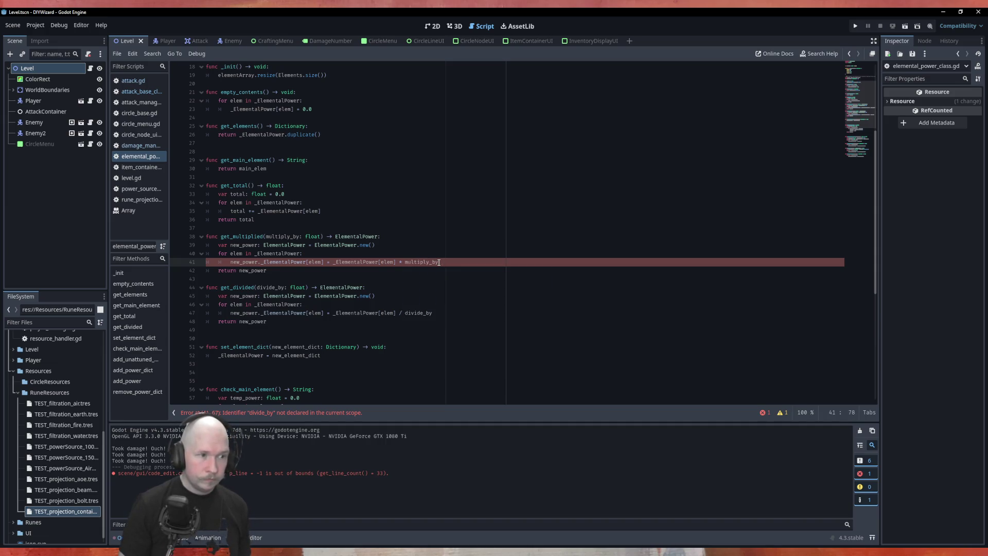
{"action": "key", "text": "ctrl+s"}
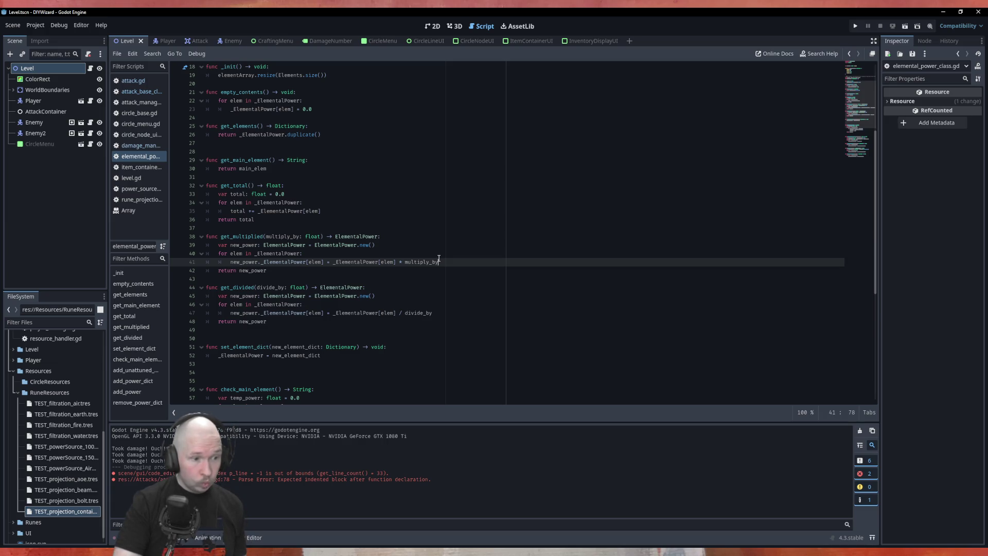
{"action": "left_click", "coordinate": [138, 92]}
- Add 'return damage.get_multiplied(damage_multiplier)' as the body of get_damage
{"action": "scroll", "coordinate": [404, 341], "scroll_direction": "down", "scroll_amount": 5}
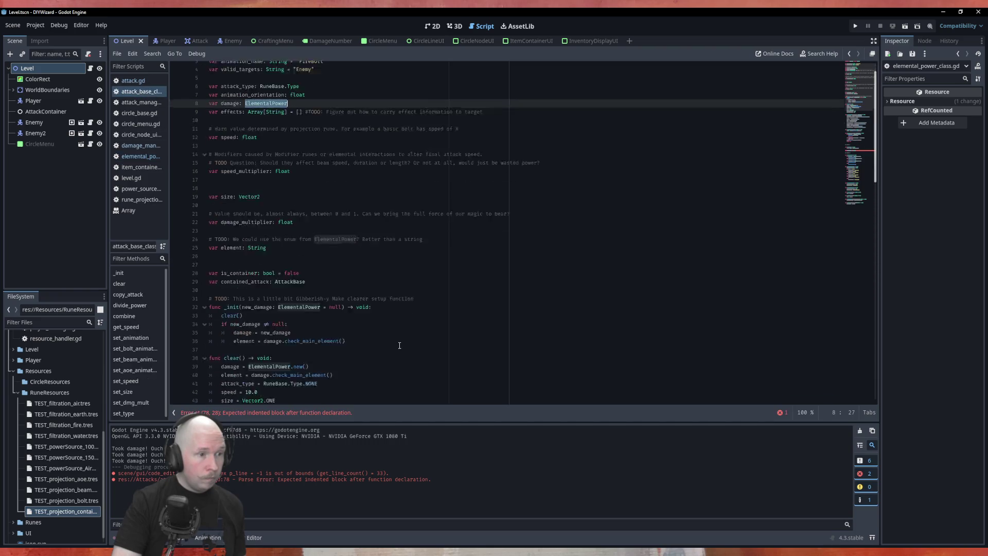
{"action": "scroll", "coordinate": [404, 341], "scroll_direction": "down", "scroll_amount": 7}
{"action": "left_click", "coordinate": [310, 267]}
{"action": "key", "text": "Return"}
{"action": "type", "text": "re"}
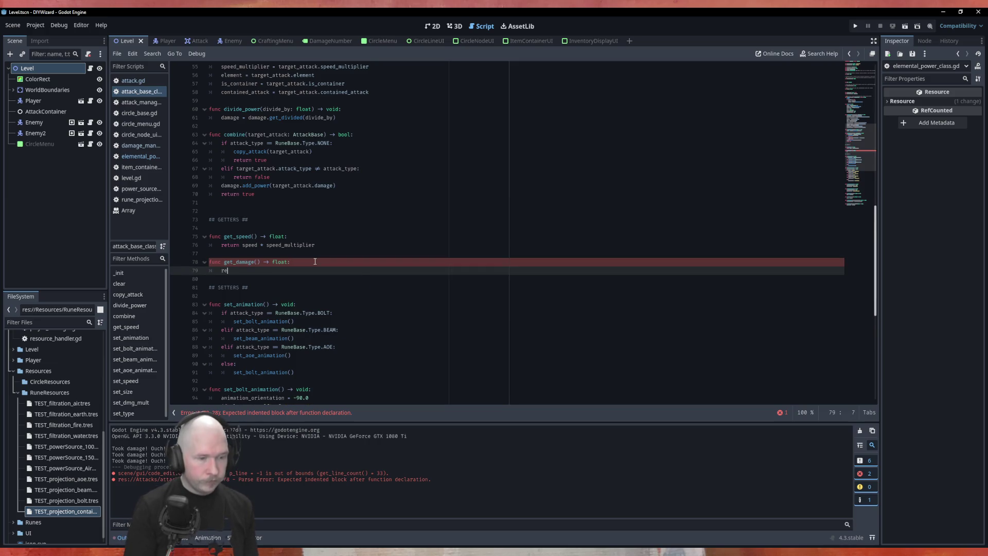
{"action": "type", "text": "turn"}
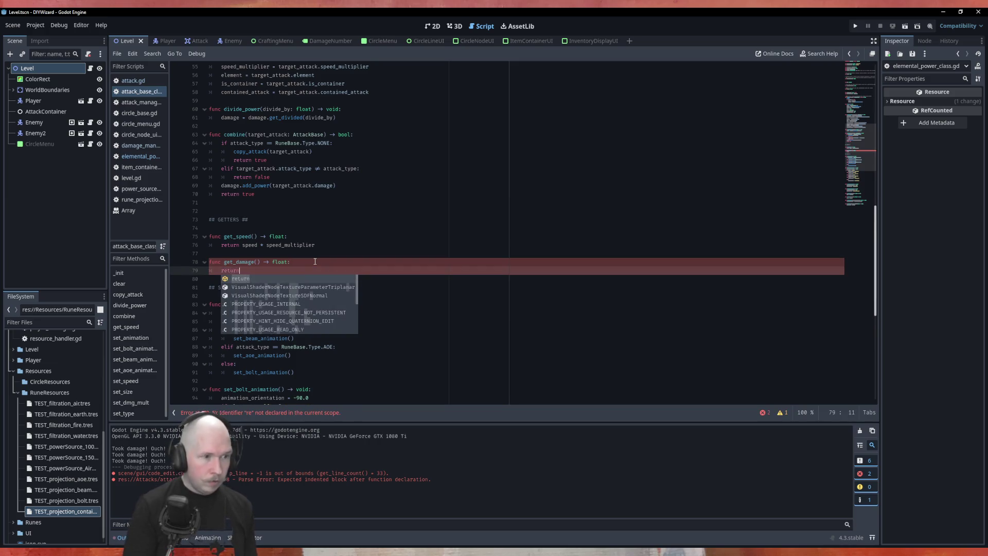
{"action": "key", "text": "Return"}
{"action": "key", "text": "BackSpace"}
{"action": "key", "text": "BackSpace"}
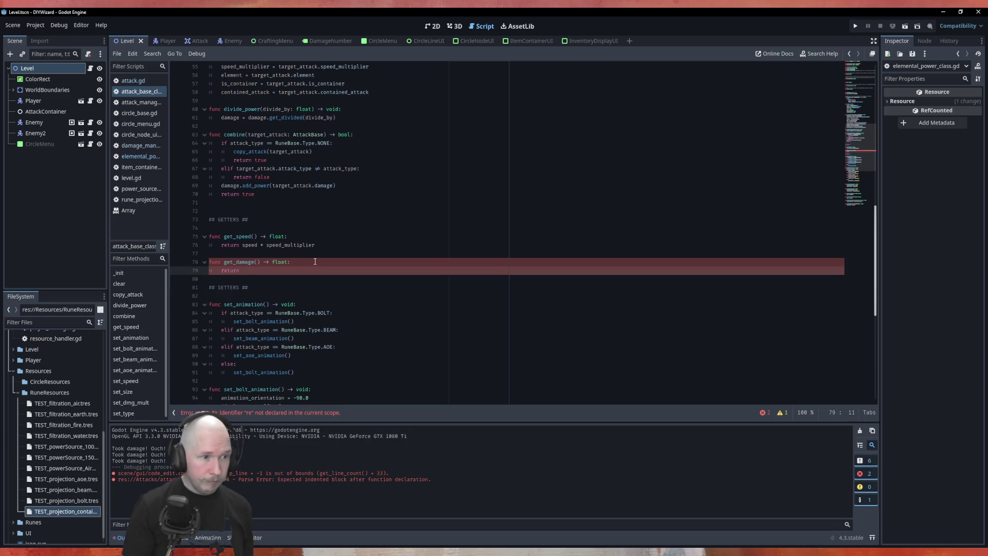
{"action": "type", "text": " dam"}
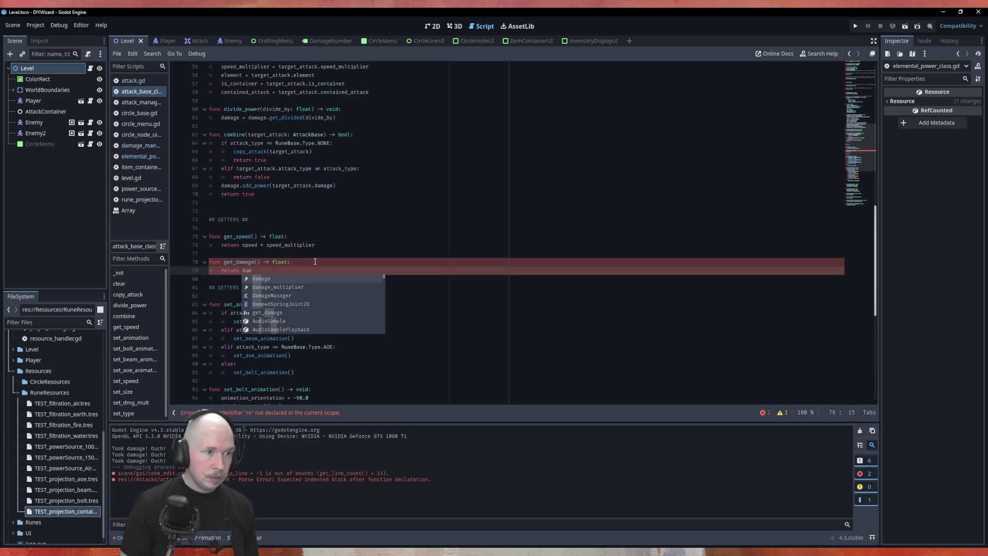
{"action": "type", "text": "age.m"}
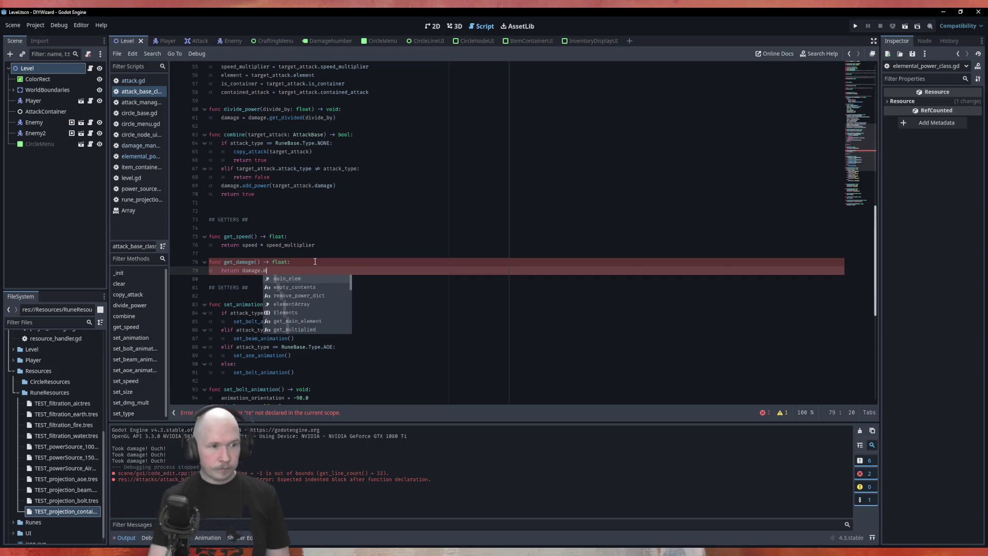
{"action": "type", "text": "ul"}
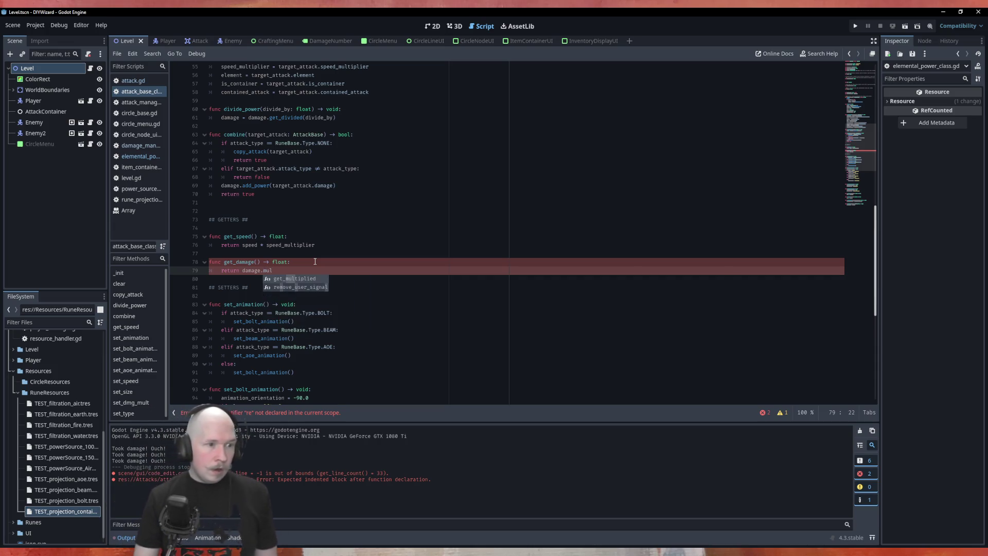
{"action": "key", "text": "Return"}
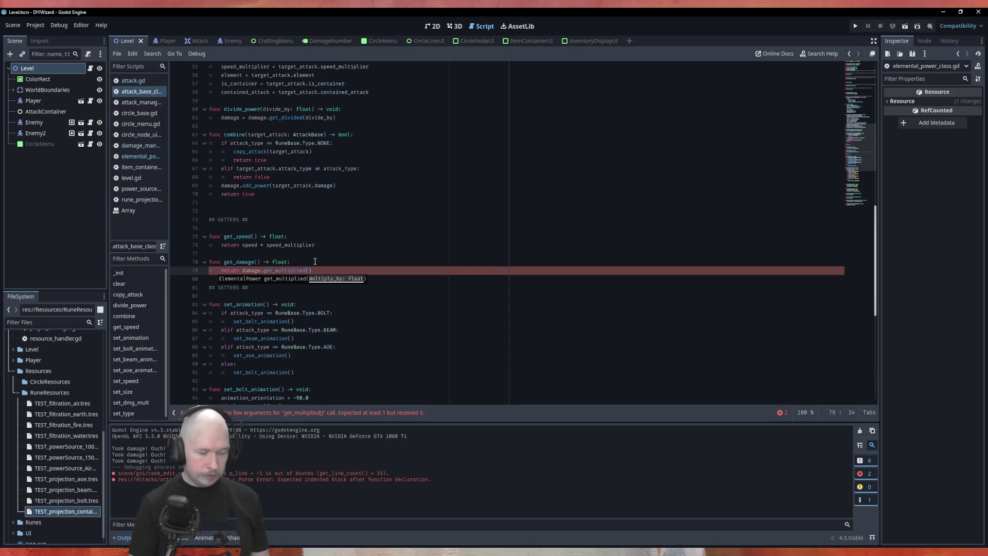
{"action": "type", "text": "dma"}
{"action": "key", "text": "BackSpace"}
{"action": "key", "text": "BackSpace"}
{"action": "type", "text": "a"}
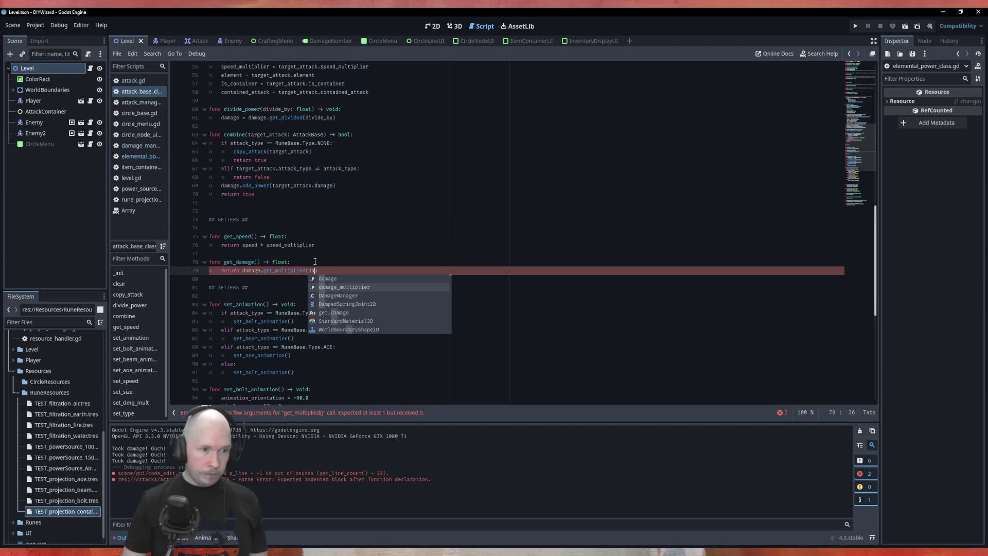
{"action": "key", "text": "Return"}
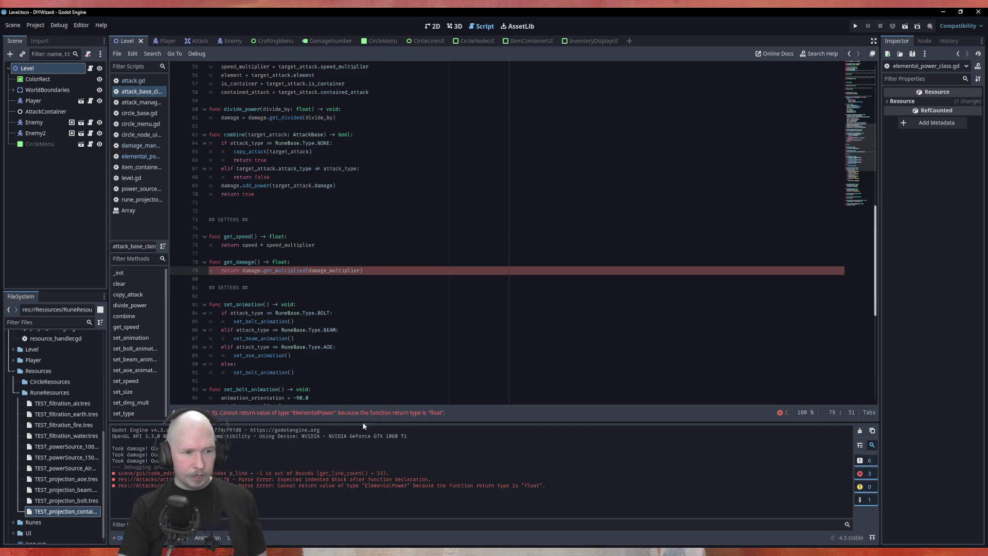
- Change get_damage's return type from float to ElementalPower
{"action": "left_click_drag", "start_coordinate": [272, 261], "coordinate": [290, 261]}
{"action": "type", "text": "Eleme"}
{"action": "key", "text": "Return"}
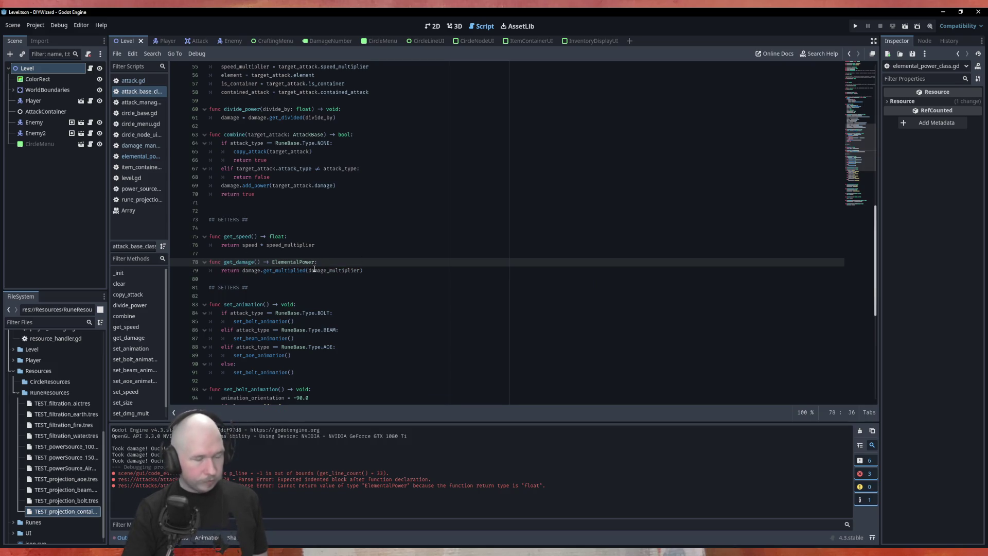
{"action": "left_click", "coordinate": [140, 146]}
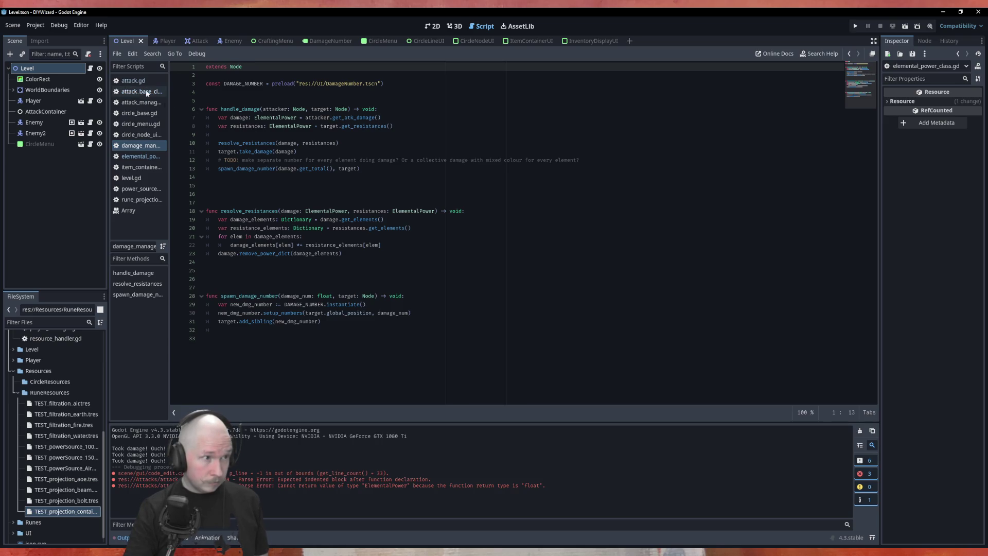
- In attack.gd, replace 'damage.duplicate()' with 'get_damage()' in get_atk_damage's return line
{"action": "left_click", "coordinate": [134, 81]}
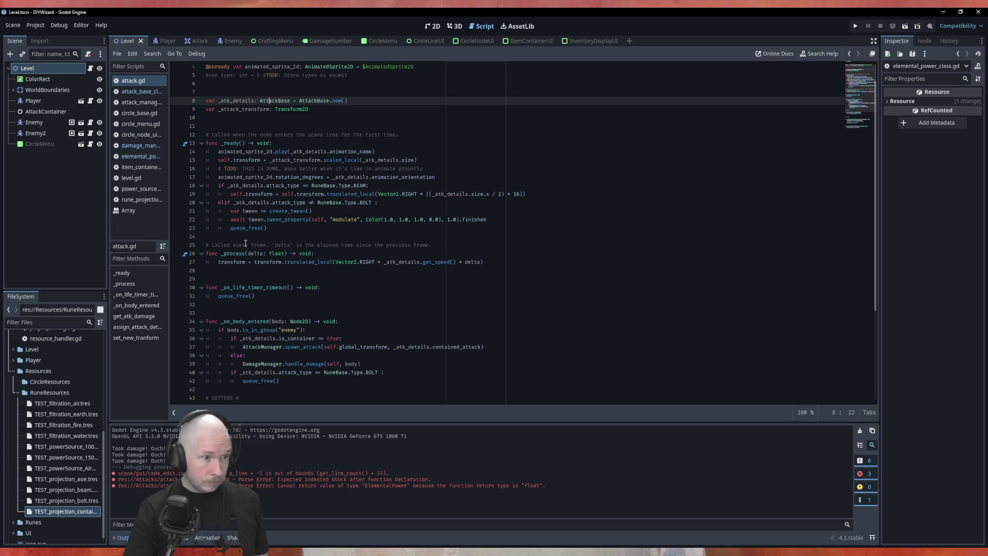
{"action": "scroll", "coordinate": [249, 290], "scroll_direction": "down", "scroll_amount": 5}
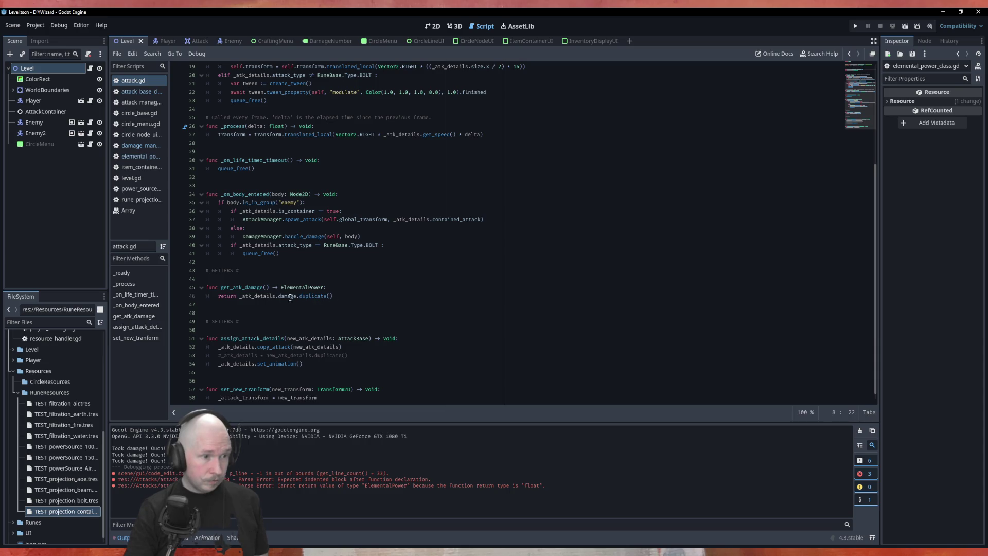
{"action": "left_click", "coordinate": [348, 296]}
{"action": "key", "text": "BackSpace"}
{"action": "key", "text": "BackSpace"}
{"action": "key", "text": "BackSpace"}
{"action": "key", "text": "BackSpace"}
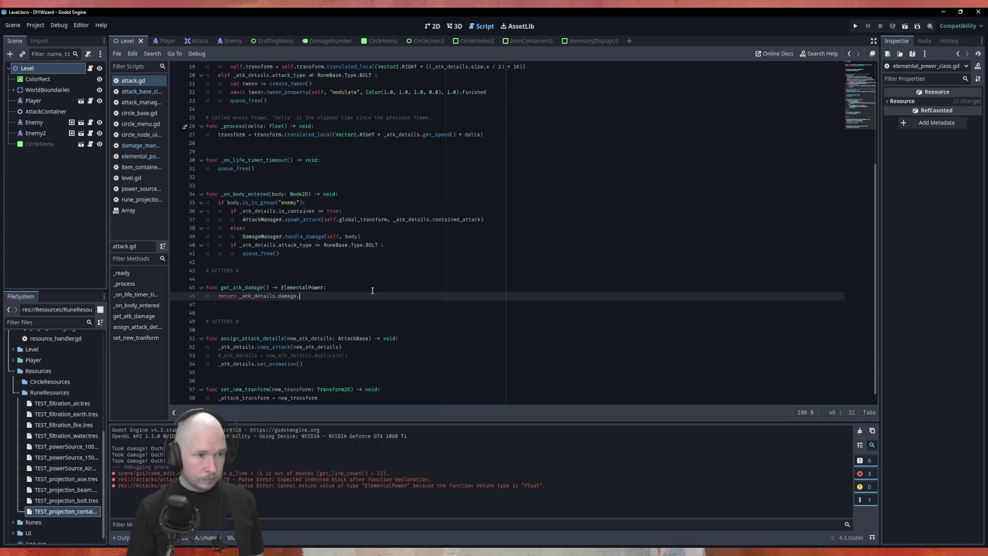
{"action": "key", "text": "BackSpace"}
{"action": "key", "text": "BackSpace"}
{"action": "key", "text": "BackSpace"}
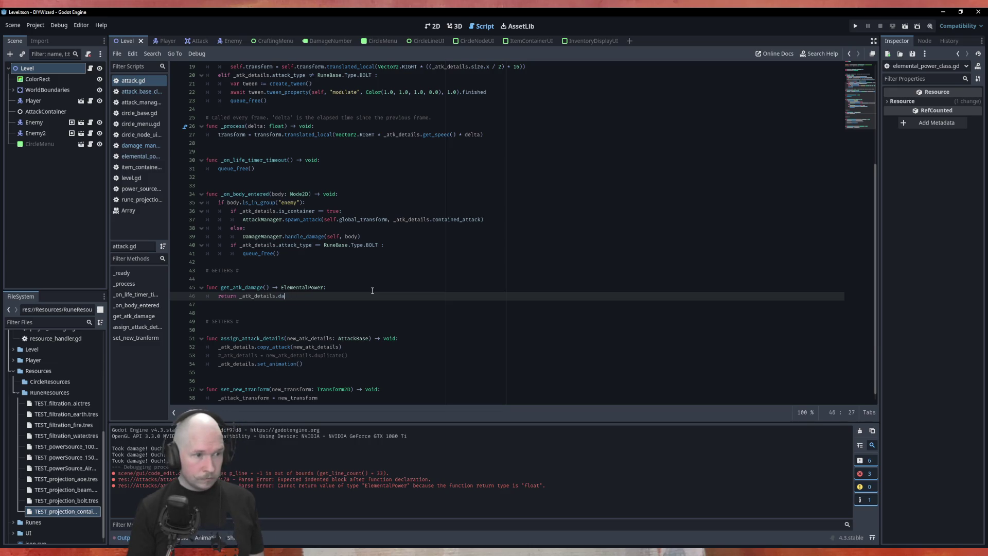
{"action": "type", "text": "get"}
{"action": "key", "text": "Down"}
{"action": "key", "text": "Up"}
{"action": "key", "text": "Return"}
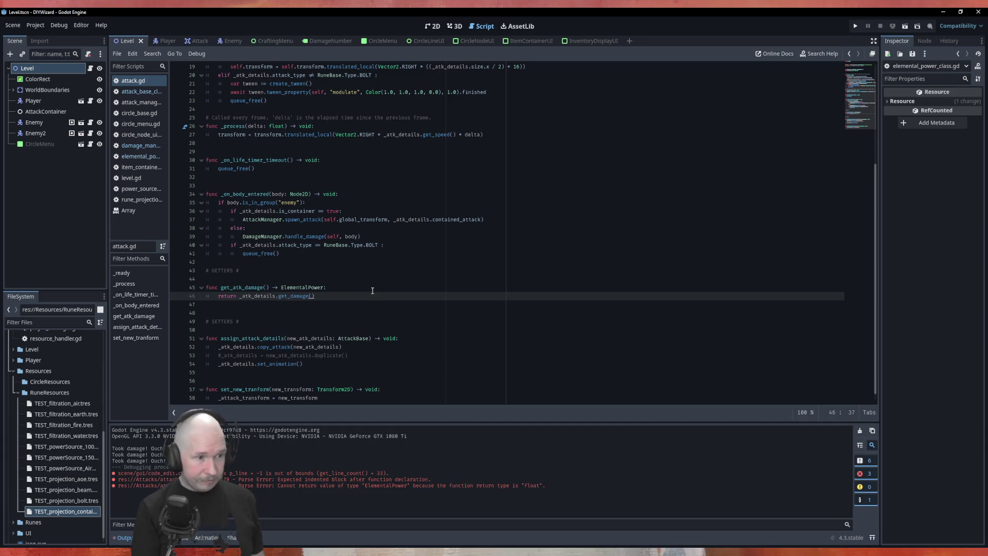
- Run the project with F5 to test the change
{"action": "key", "text": "ctrl+l"}
{"action": "key", "text": "Escape"}
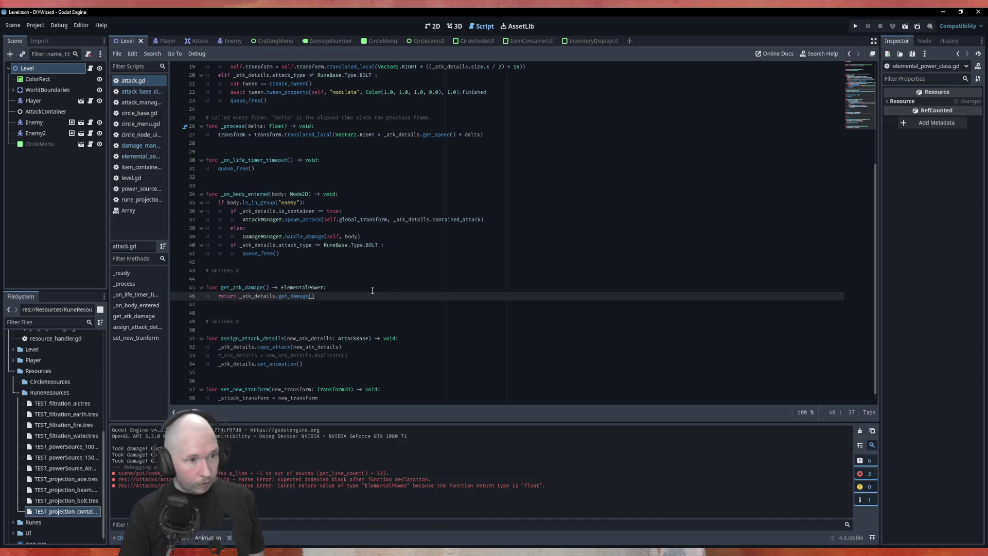
{"action": "key", "text": "F5"}
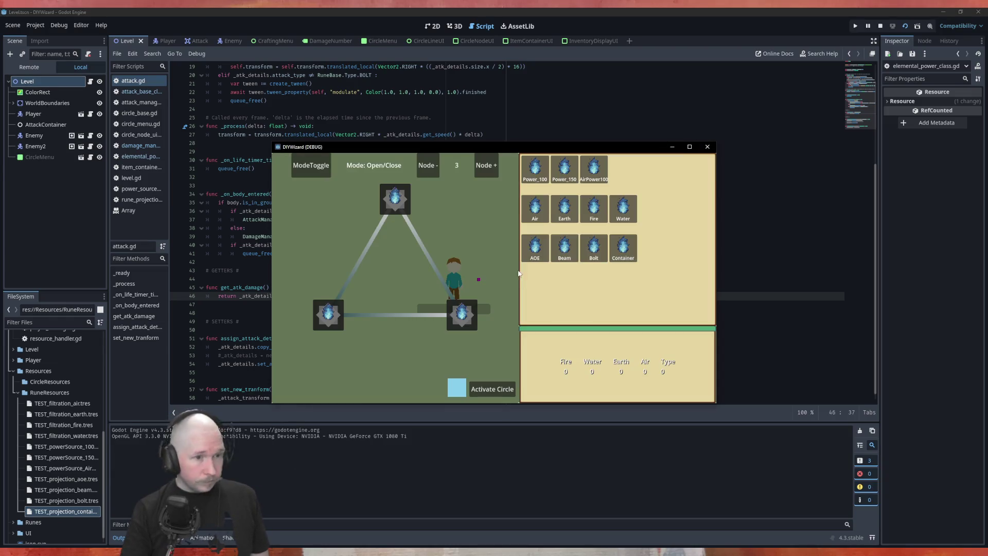
- Place Power_100, Fire and Bolt runes on the three circle nodes and activate the circle
{"action": "mouse_move", "coordinate": [535, 167]}
{"action": "left_mouse_down"}
{"action": "mouse_move", "coordinate": [455, 204]}
{"action": "mouse_move", "coordinate": [395, 200]}
{"action": "left_mouse_up"}
{"action": "left_click_drag", "start_coordinate": [594, 209], "coordinate": [461, 312]}
{"action": "left_click_drag", "start_coordinate": [594, 248], "coordinate": [340, 312]}
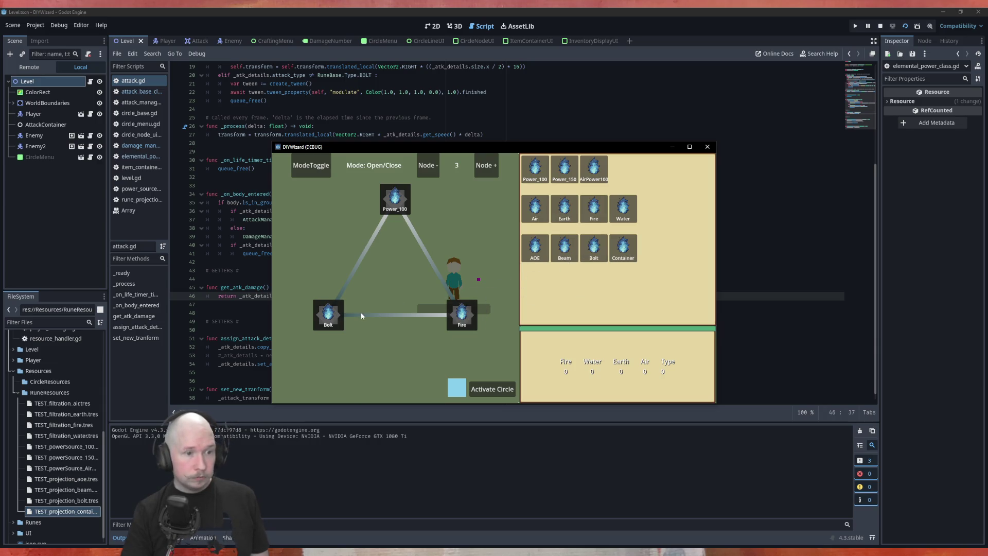
{"action": "left_click", "coordinate": [492, 389]}
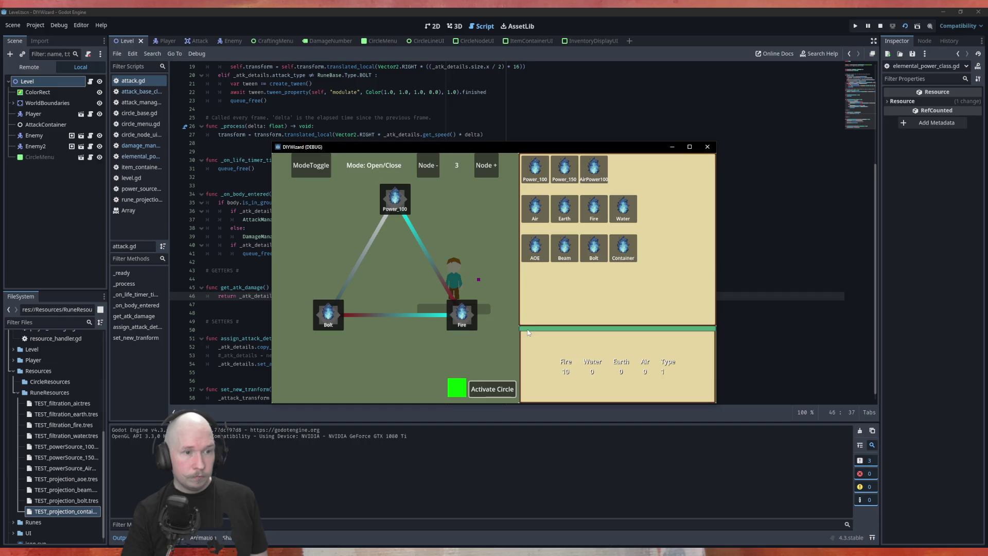
- Walk toward the red blocks, cast the bolt at them, and close the game
{"action": "left_click", "coordinate": [592, 310]}
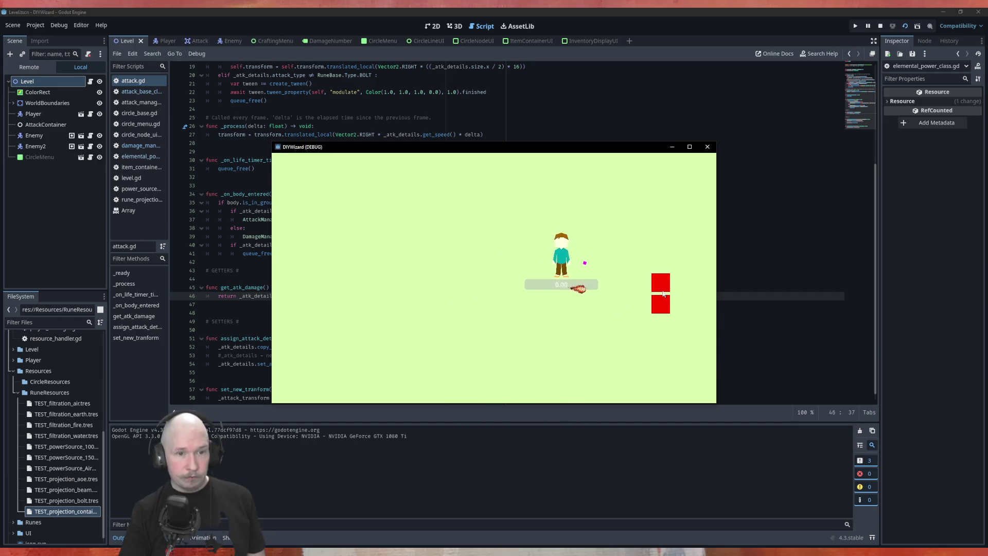
{"action": "left_click", "coordinate": [660, 286]}
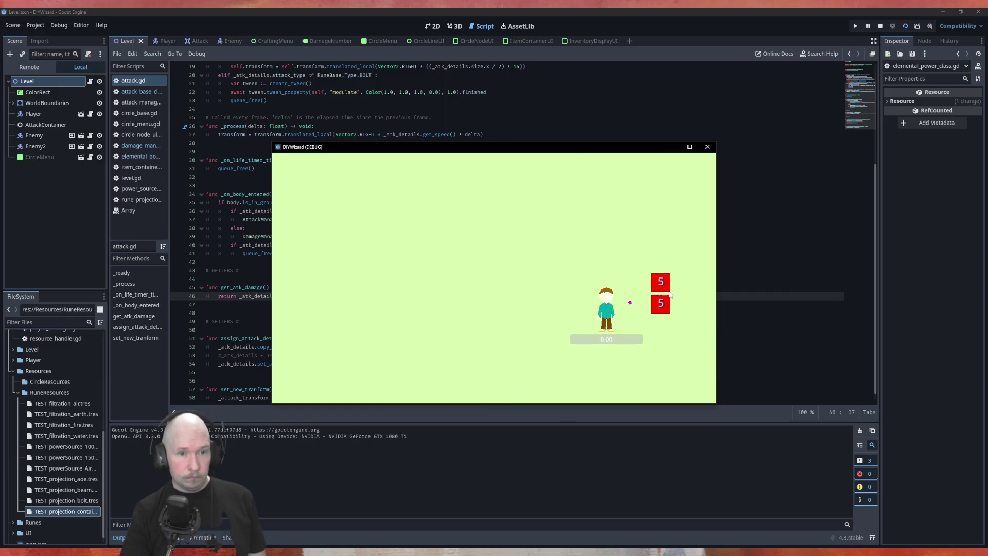
{"action": "left_click", "coordinate": [708, 148]}
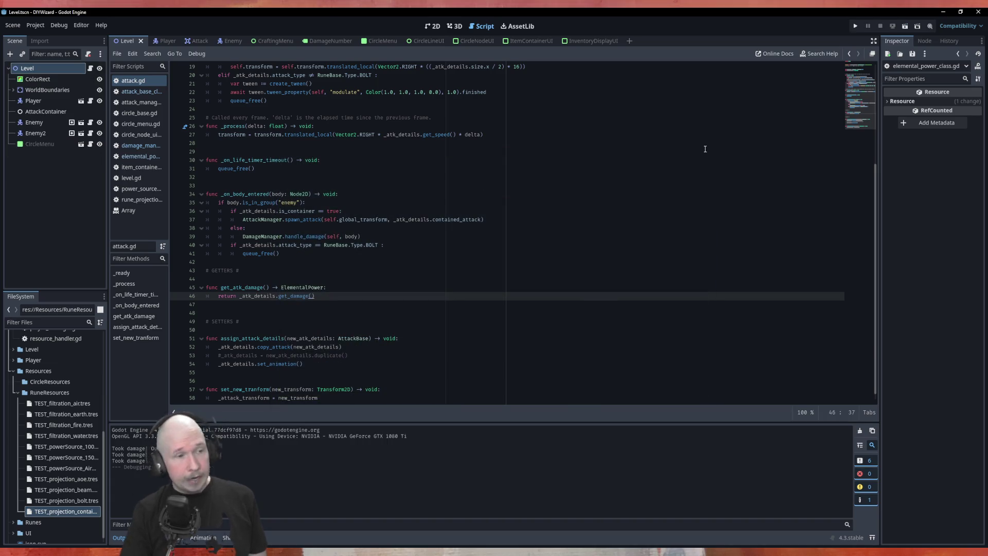
- Change damage_multiplier on line 44 of clear() from 1.0 to 2.0 and run the game
{"action": "left_click", "coordinate": [140, 91]}
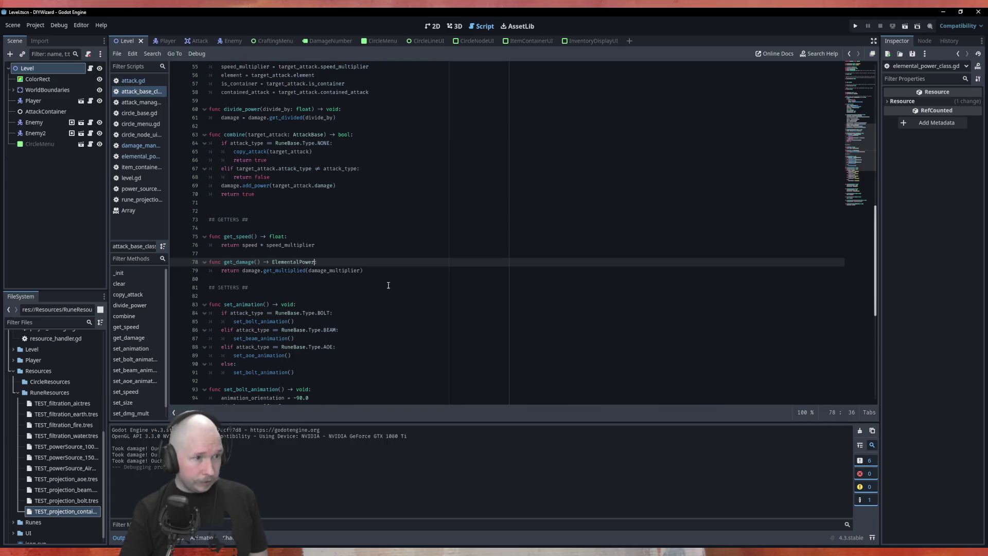
{"action": "scroll", "coordinate": [438, 291], "scroll_direction": "up", "scroll_amount": 7}
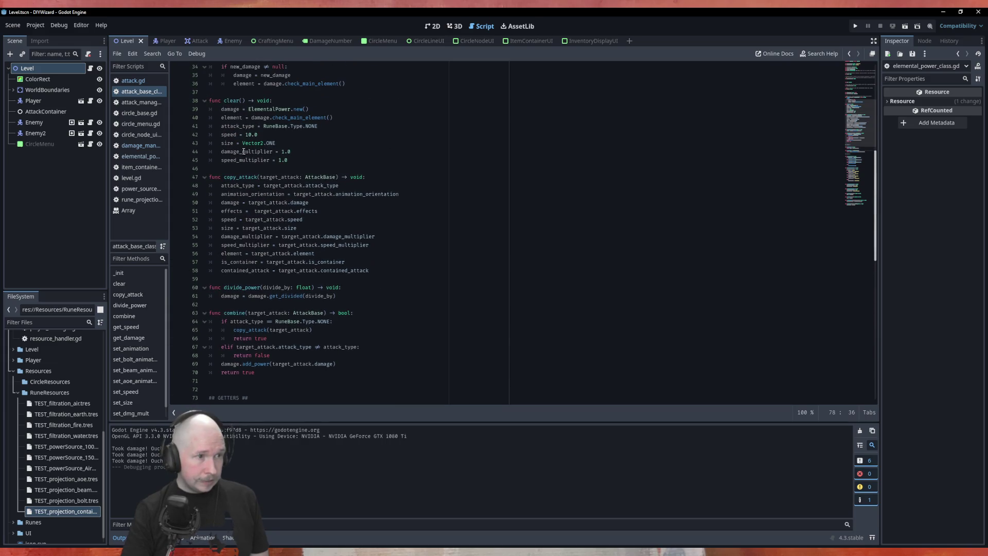
{"action": "left_click", "coordinate": [288, 151]}
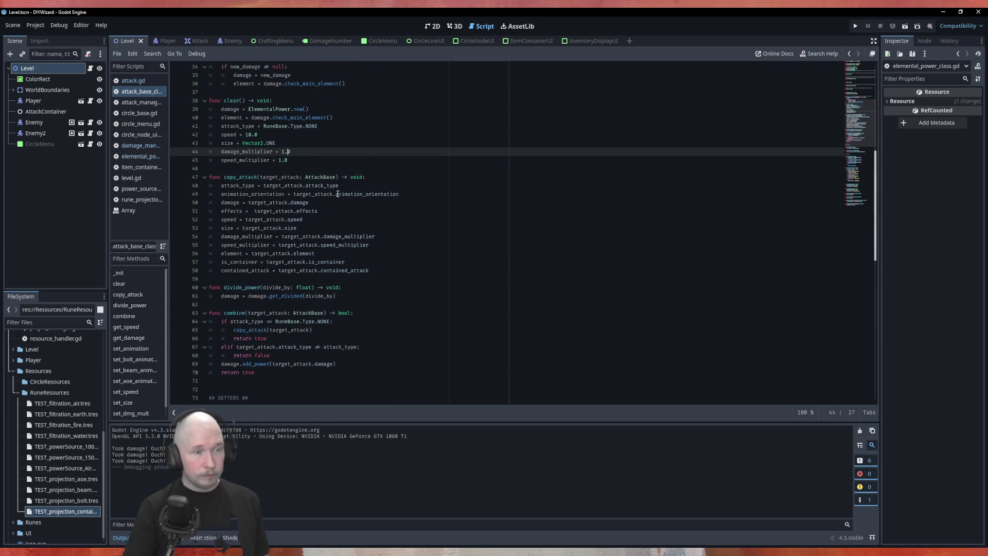
{"action": "key", "text": "Left"}
{"action": "key", "text": "BackSpace"}
{"action": "type", "text": "2"}
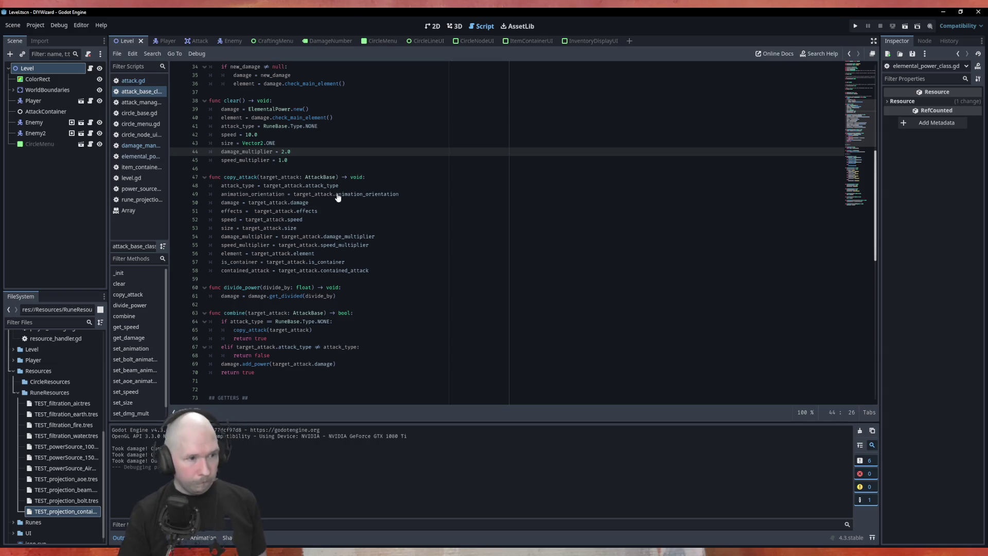
{"action": "key", "text": "F5"}
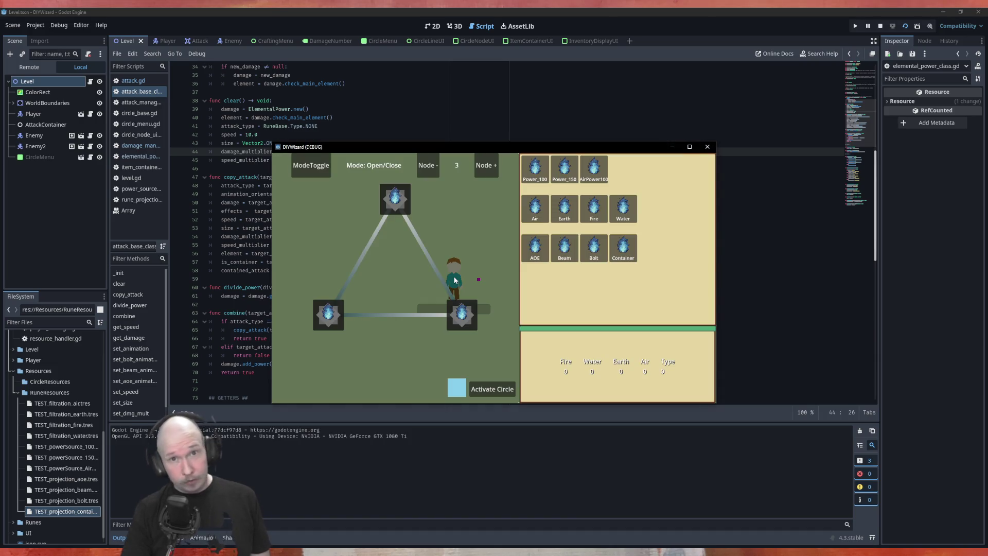
- Put Power_100 on the top node, Fire on the right, Bolt on the left, and activate the circle
{"action": "left_click_drag", "start_coordinate": [535, 167], "coordinate": [395, 199]}
{"action": "left_click_drag", "start_coordinate": [591, 213], "coordinate": [462, 316]}
{"action": "mouse_move", "coordinate": [594, 247]}
{"action": "left_mouse_down"}
{"action": "mouse_move", "coordinate": [441, 320]}
{"action": "mouse_move", "coordinate": [339, 323]}
{"action": "left_mouse_up"}
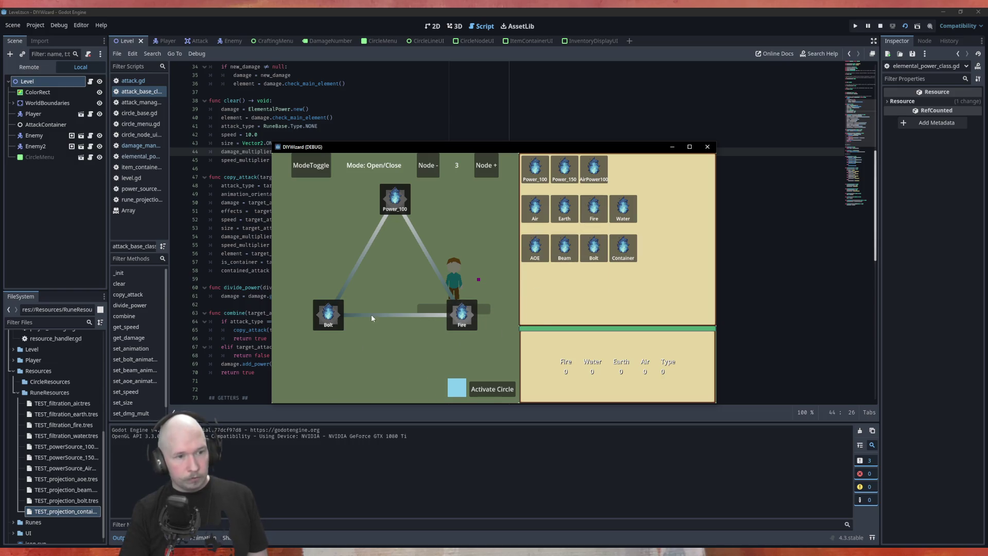
{"action": "left_click", "coordinate": [494, 390]}
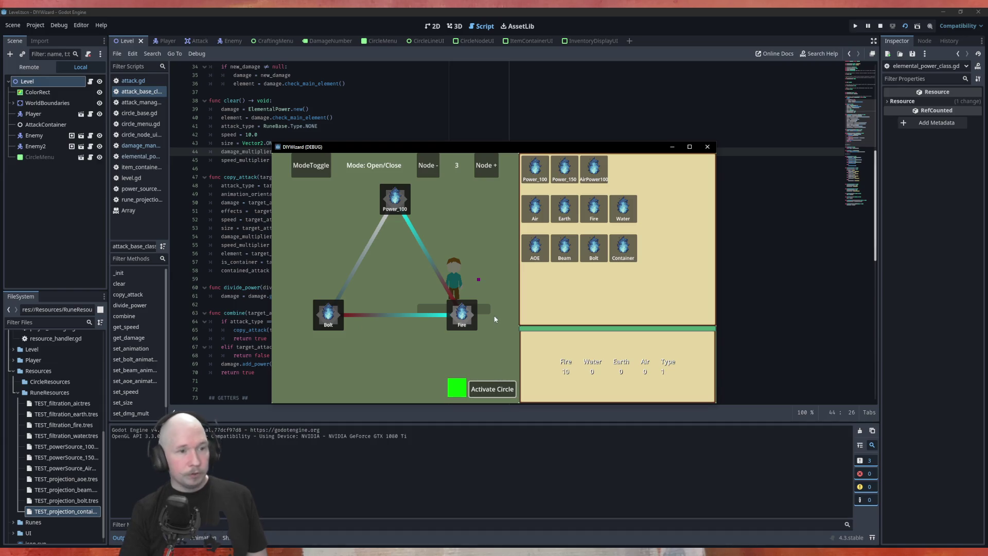
- Walk to the red targets, cast the fire bolt at them, then stop the game
{"action": "key", "text": "d"}
{"action": "key", "text": "s"}
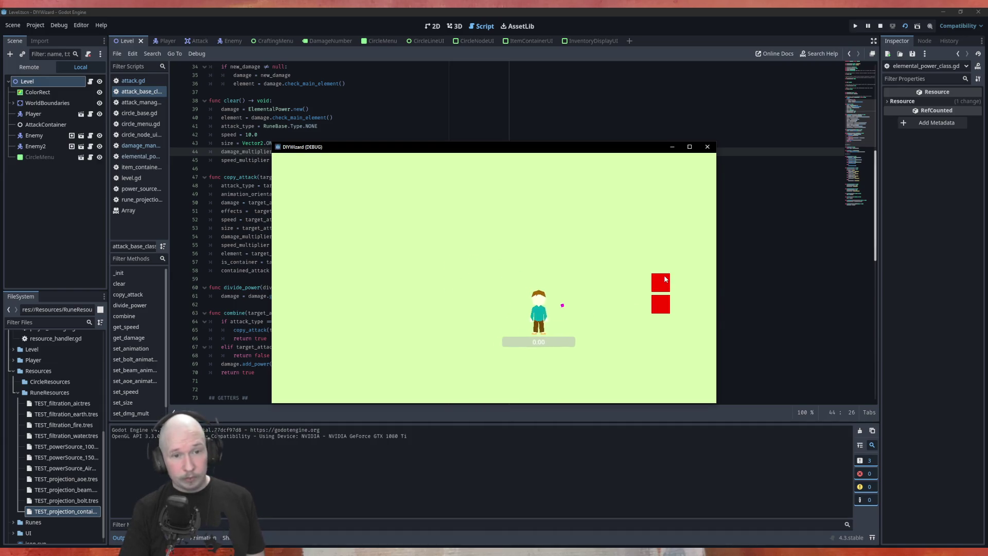
{"action": "key", "text": "a"}
{"action": "key", "text": "w"}
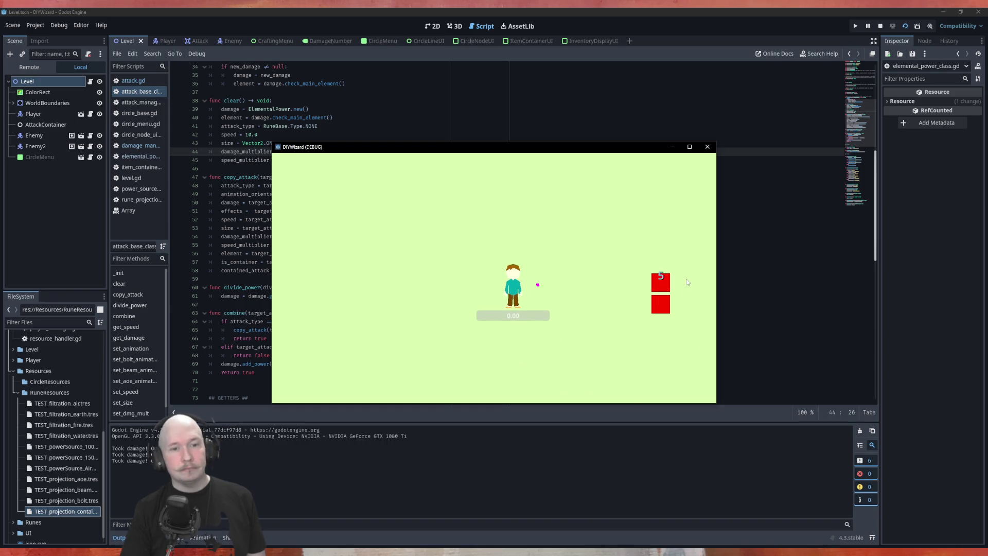
{"action": "key", "text": "Tab"}
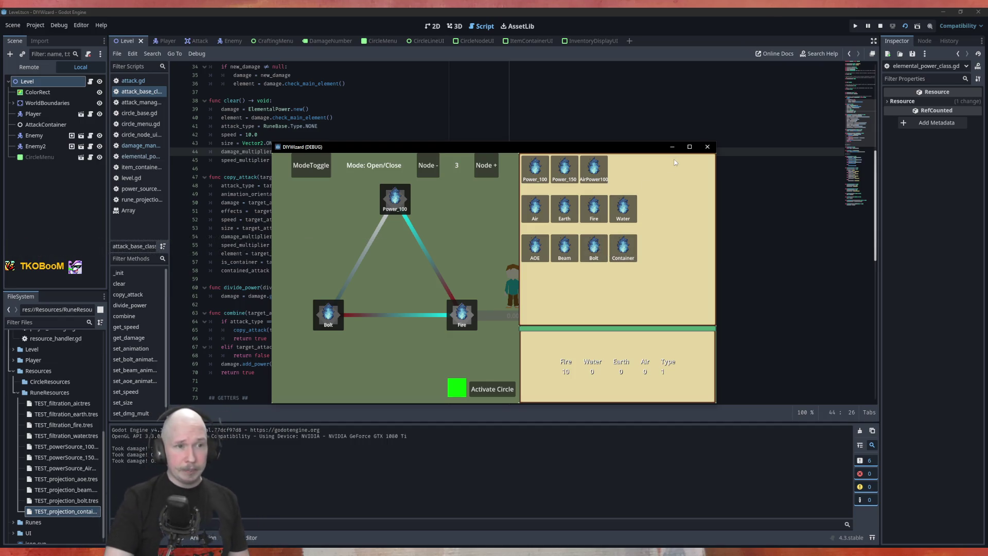
{"action": "left_click", "coordinate": [707, 147]}
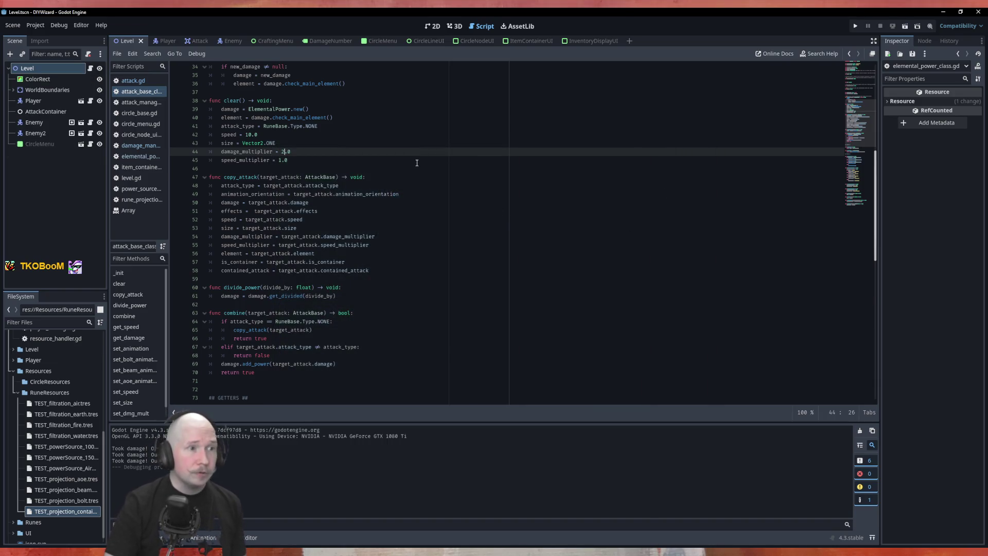
{"action": "scroll", "coordinate": [417, 161], "scroll_direction": "down", "scroll_amount": 5}
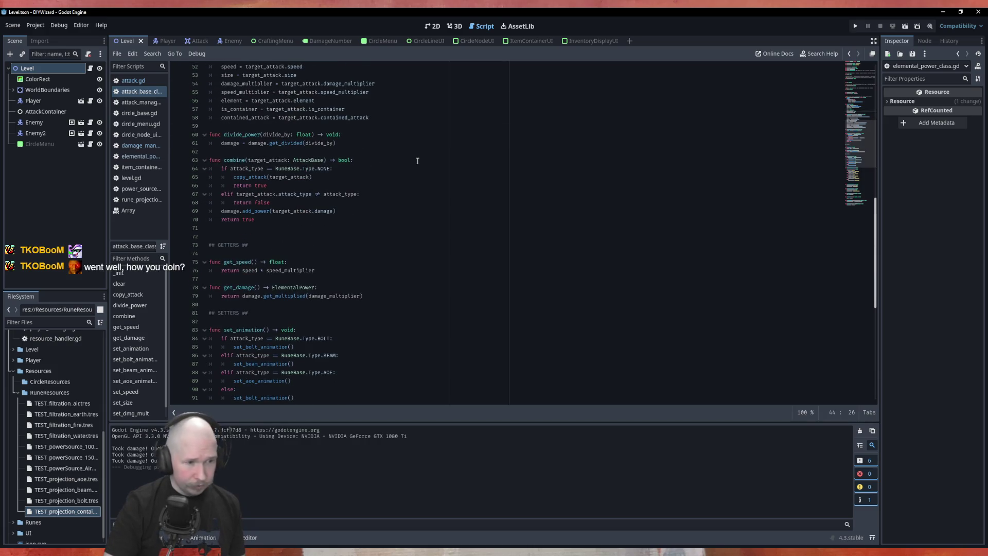
{"action": "scroll", "coordinate": [418, 165], "scroll_direction": "down", "scroll_amount": 5}
{"action": "scroll", "coordinate": [417, 166], "scroll_direction": "down", "scroll_amount": 3}
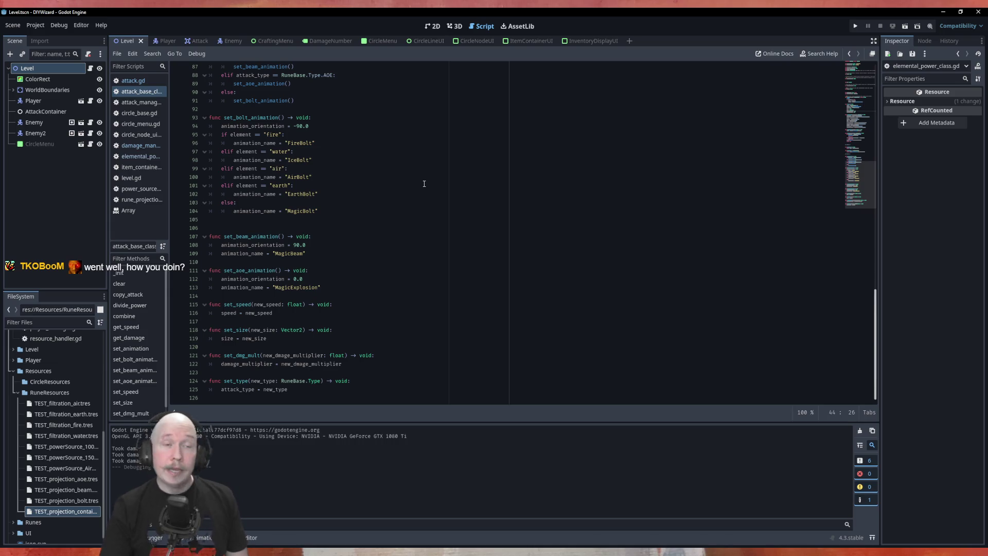
{"action": "scroll", "coordinate": [424, 184], "scroll_direction": "up", "scroll_amount": 5}
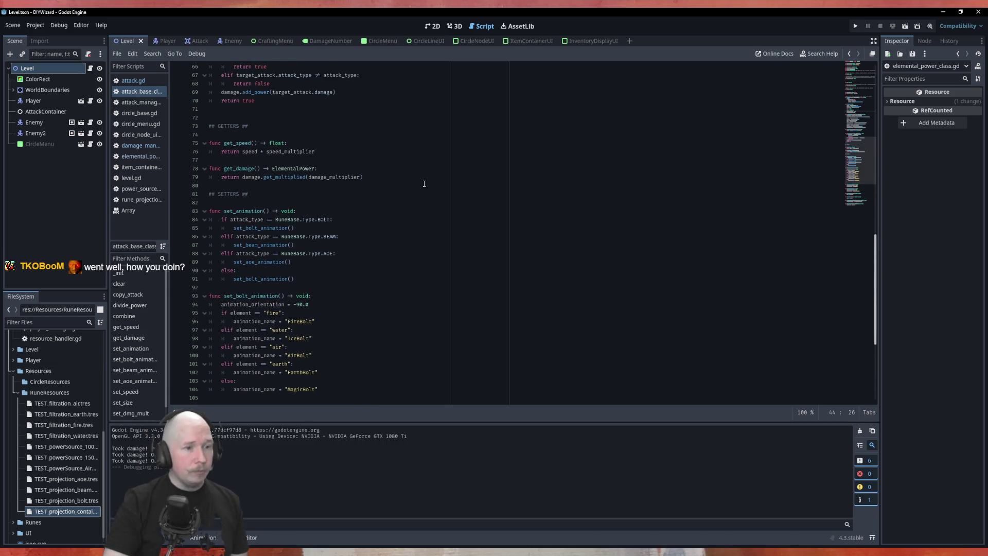
{"action": "scroll", "coordinate": [407, 225], "scroll_direction": "up", "scroll_amount": 5}
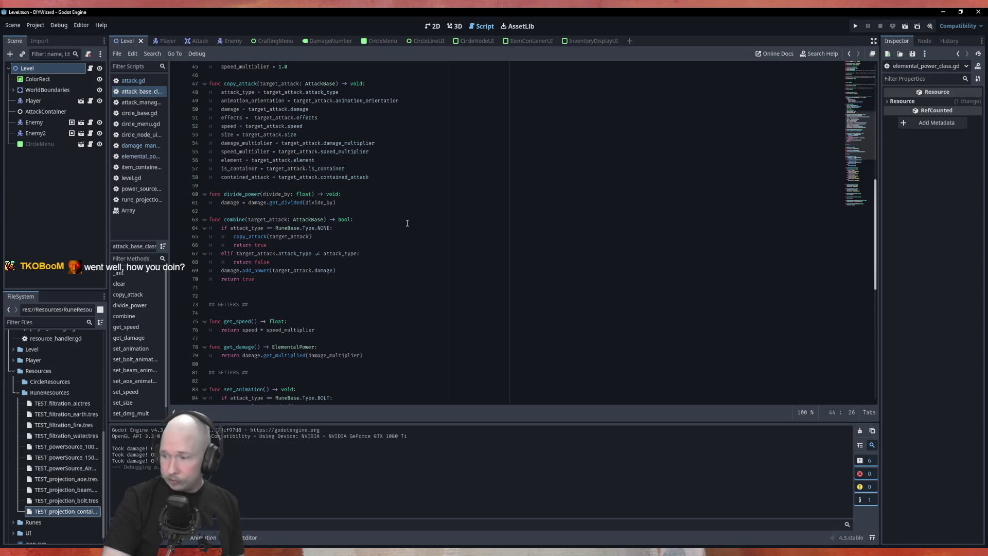
{"action": "scroll", "coordinate": [404, 225], "scroll_direction": "up", "scroll_amount": 4}
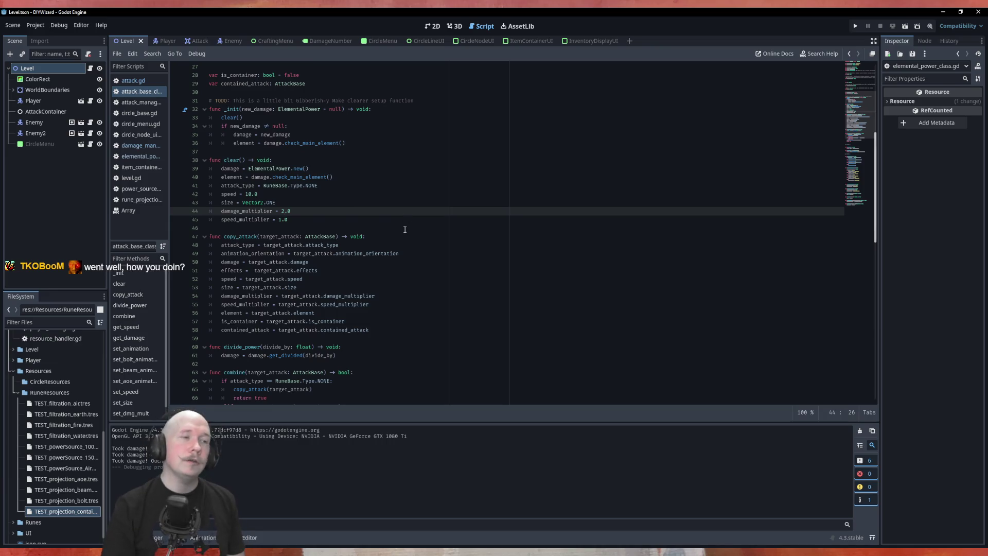
{"action": "scroll", "coordinate": [399, 230], "scroll_direction": "up", "scroll_amount": 5}
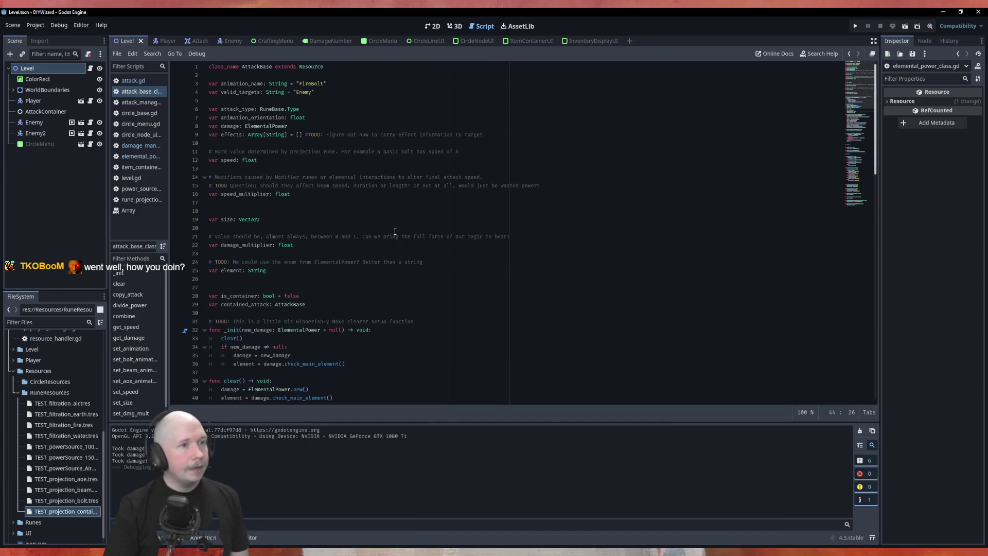
{"action": "scroll", "coordinate": [395, 232], "scroll_direction": "down", "scroll_amount": 10}
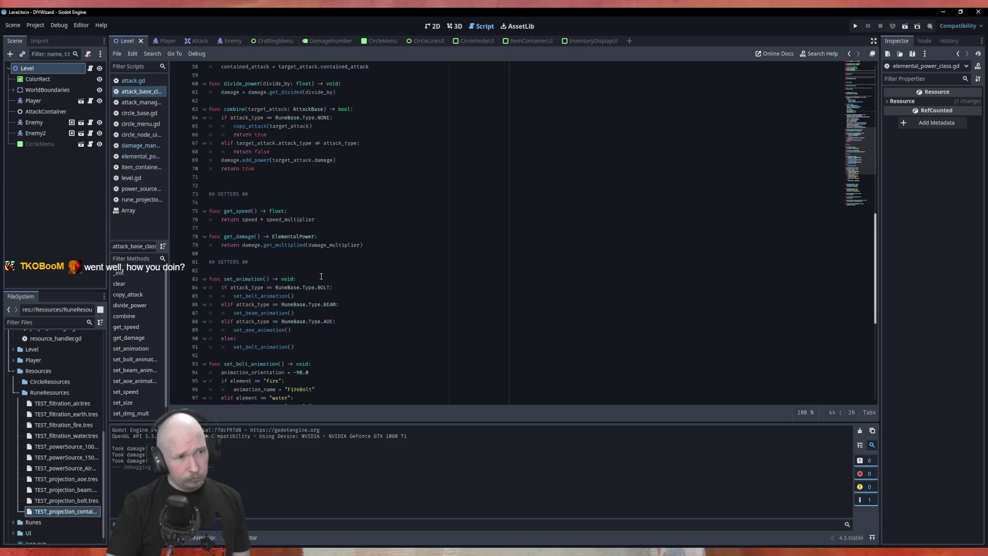
{"action": "scroll", "coordinate": [348, 283], "scroll_direction": "up", "scroll_amount": 1}
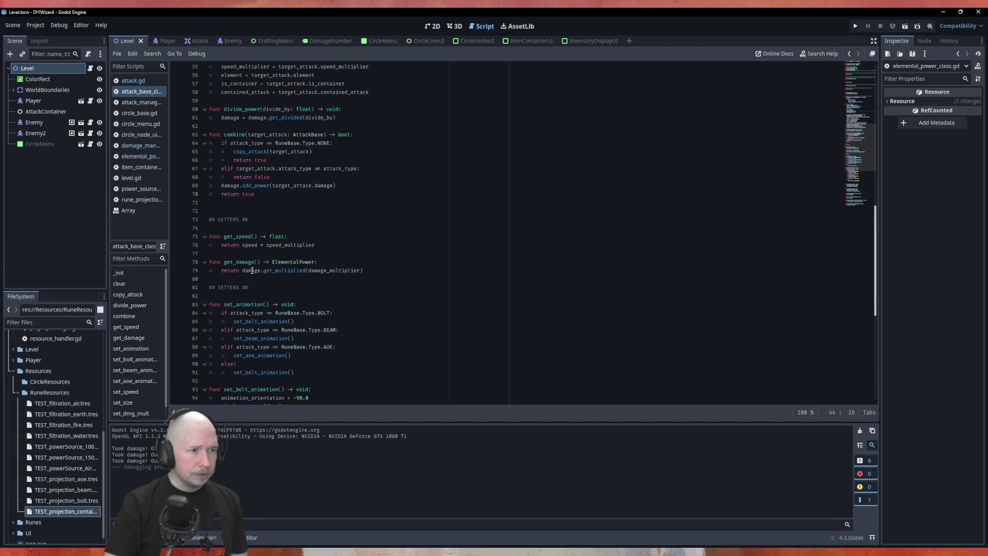
{"action": "double_click", "coordinate": [352, 270]}
{"action": "scroll", "coordinate": [381, 272], "scroll_direction": "up", "scroll_amount": 13}
{"action": "scroll", "coordinate": [400, 275], "scroll_direction": "up", "scroll_amount": 2}
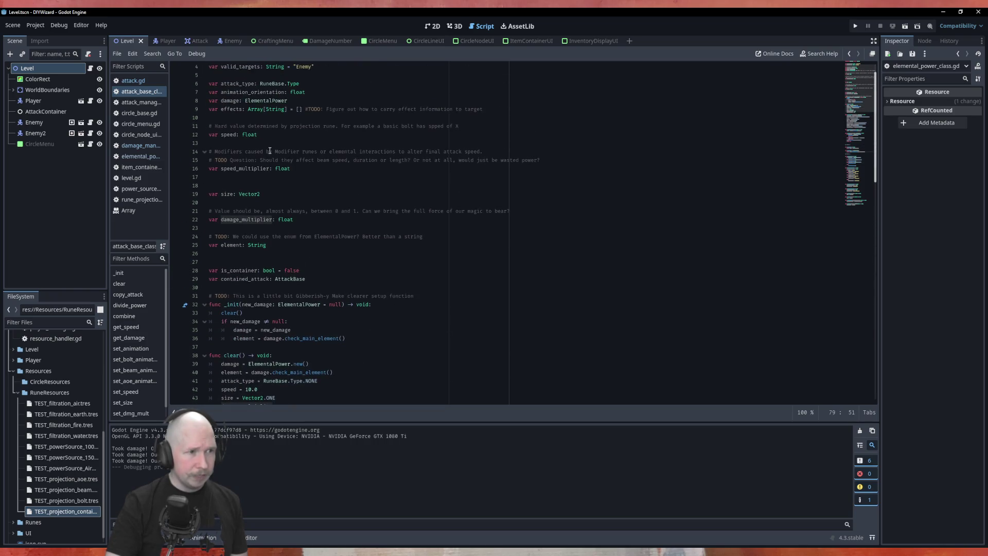
{"action": "scroll", "coordinate": [285, 177], "scroll_direction": "down", "scroll_amount": 17}
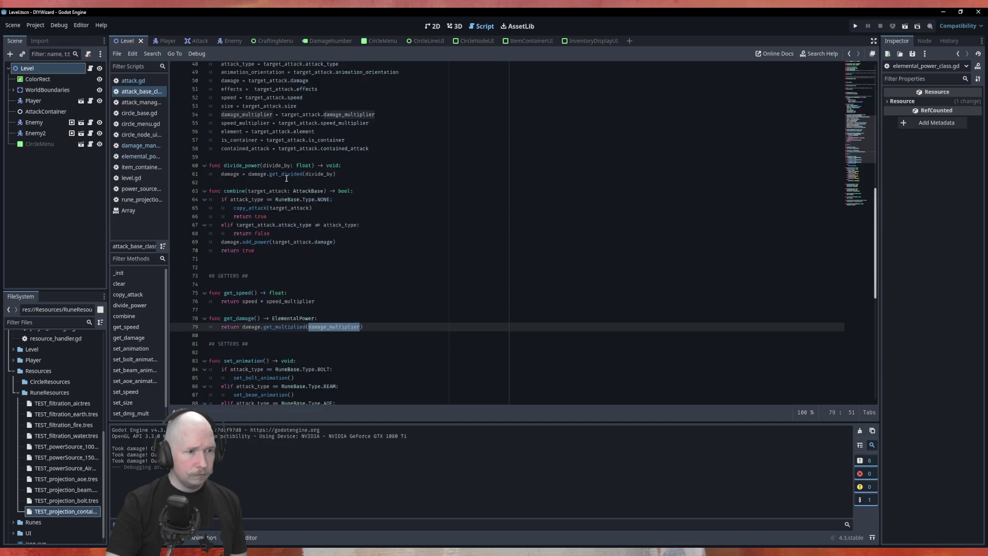
{"action": "key", "text": "Down"}
{"action": "key", "text": "Down"}
{"action": "key", "text": "Down"}
{"action": "left_click", "coordinate": [355, 191]}
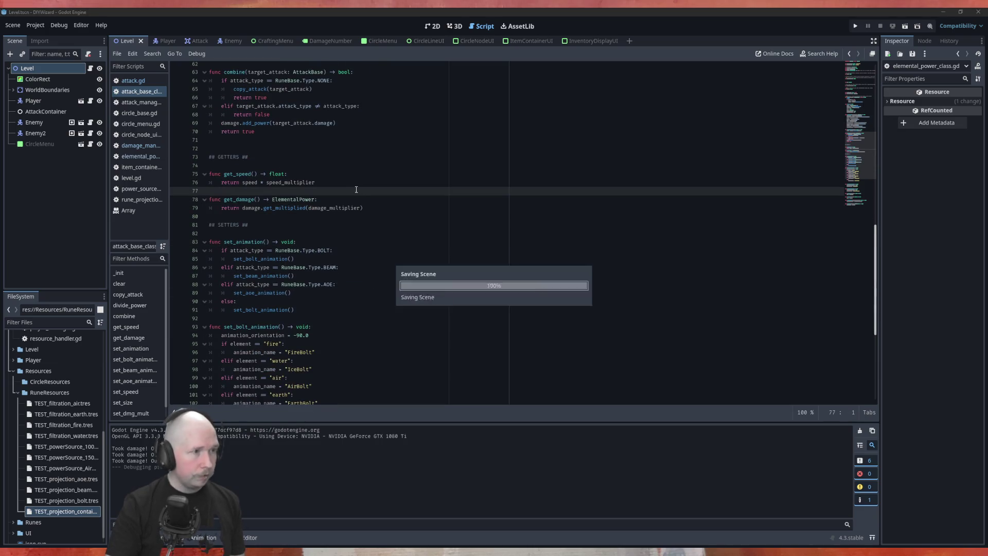
- Set Damage Multiplier to 2 on TEST_projection_bolt.tres in the Inspector
{"action": "left_click", "coordinate": [72, 500]}
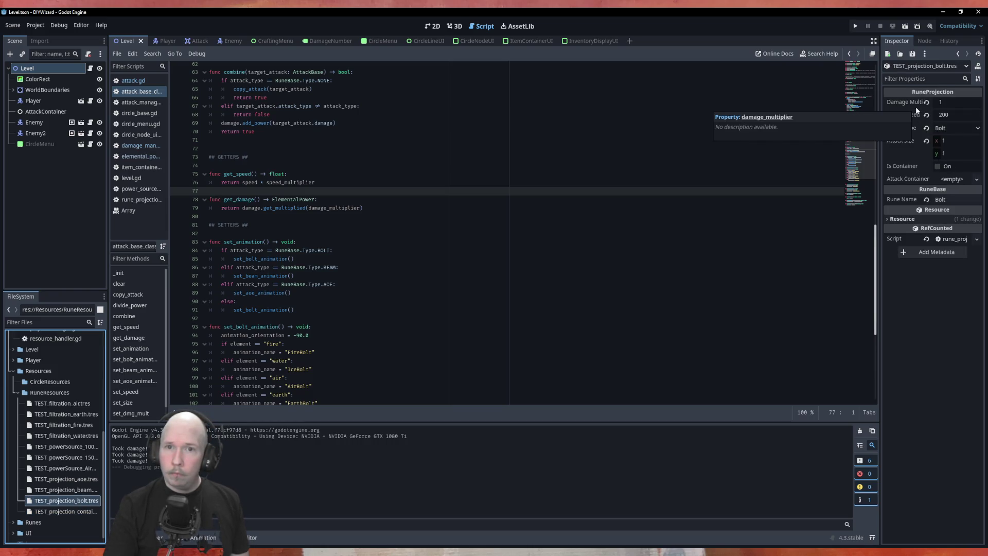
{"action": "left_click", "coordinate": [945, 102]}
{"action": "type", "text": "2"}
{"action": "left_click", "coordinate": [618, 165]}
- Revert line 44's damage_multiplier in clear() to 1.0 and save
{"action": "scroll", "coordinate": [422, 294], "scroll_direction": "up", "scroll_amount": 1}
{"action": "scroll", "coordinate": [423, 294], "scroll_direction": "up", "scroll_amount": 15}
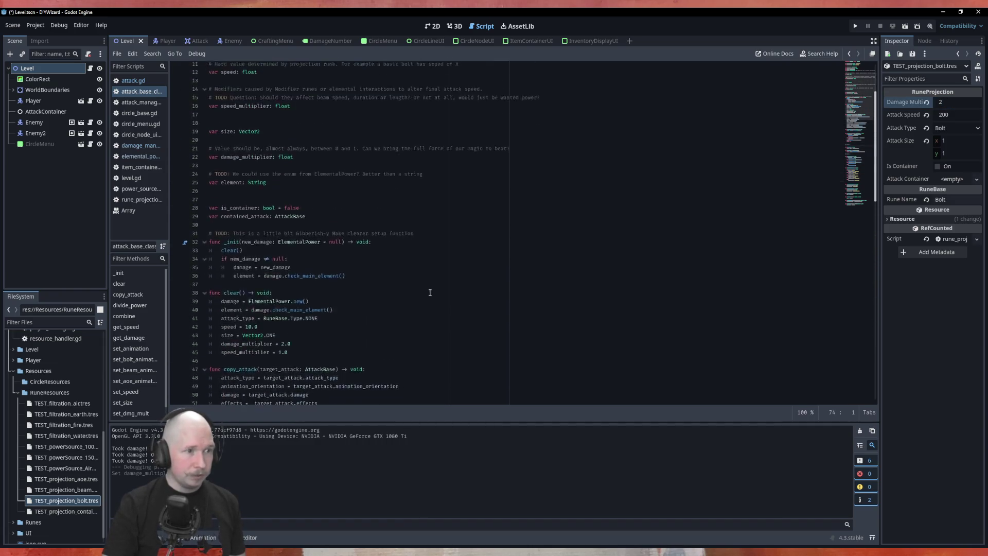
{"action": "left_click", "coordinate": [284, 304]}
{"action": "key", "text": "BackSpace"}
{"action": "type", "text": "1"}
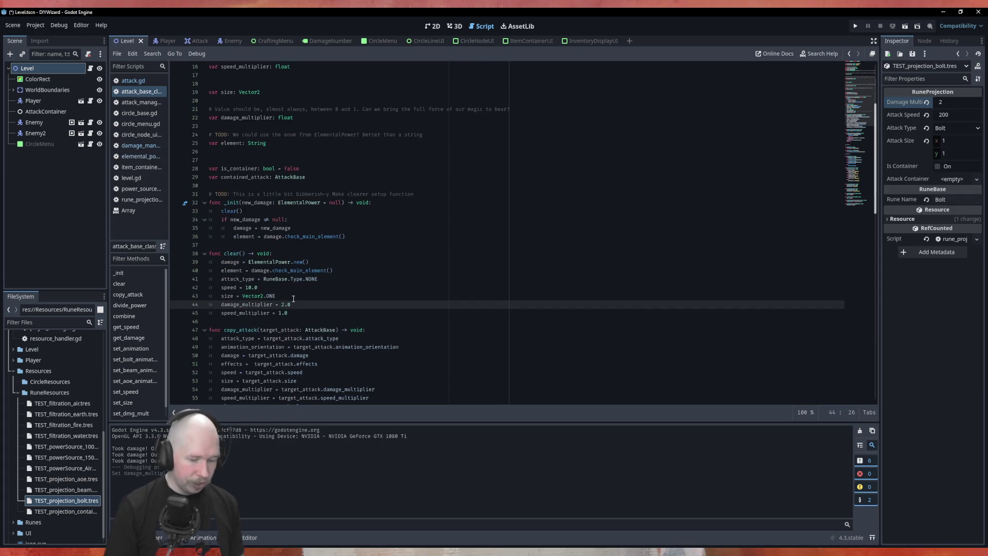
{"action": "key", "text": "ctrl+s"}
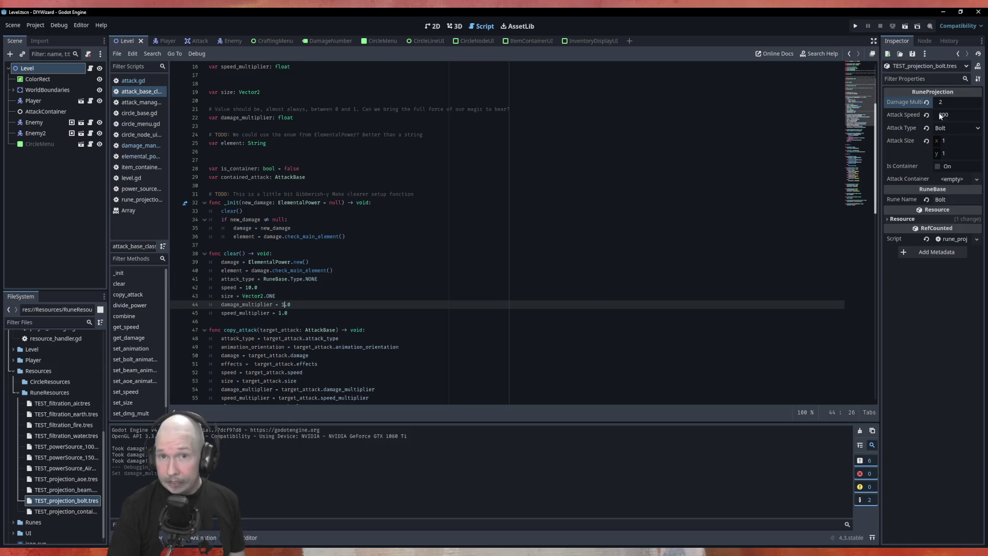
{"action": "key", "text": "ctrl+s"}
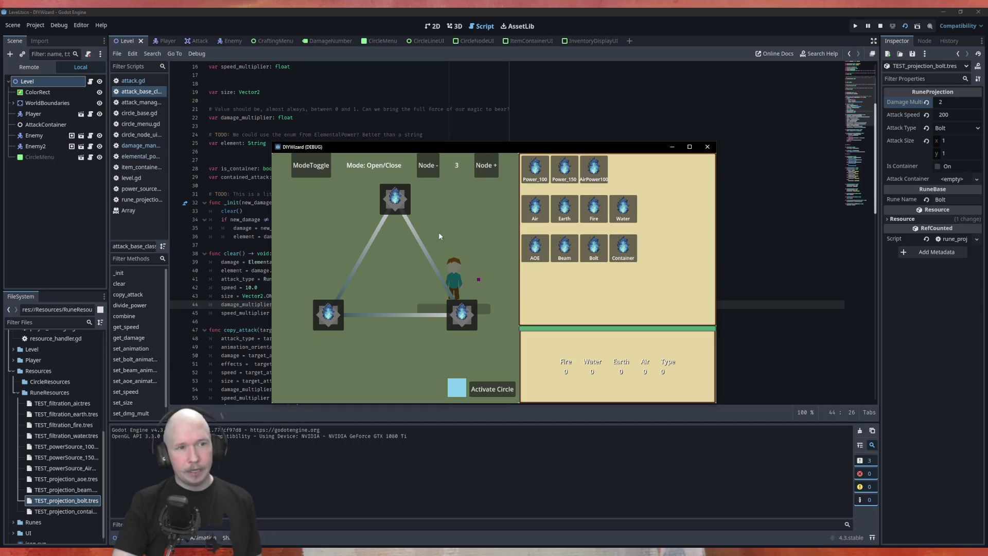
- Set the circle to three nodes, place Power_100, Fire and Bolt, and activate it
{"action": "left_click", "coordinate": [486, 166]}
{"action": "left_click", "coordinate": [486, 165]}
{"action": "left_click", "coordinate": [485, 165]}
{"action": "left_click", "coordinate": [435, 165]}
{"action": "left_click", "coordinate": [435, 165]}
{"action": "left_click", "coordinate": [435, 166]}
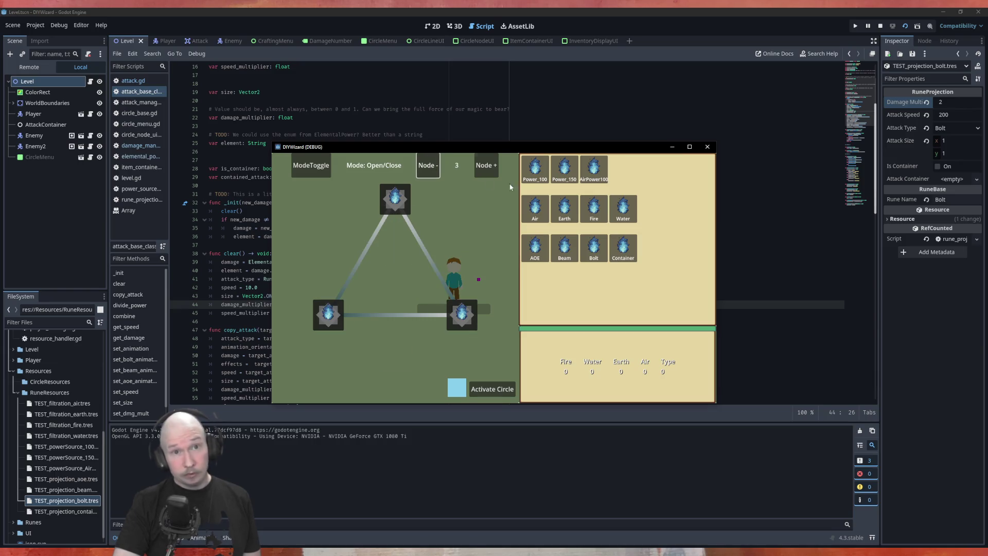
{"action": "mouse_move", "coordinate": [535, 167]}
{"action": "left_mouse_down"}
{"action": "mouse_move", "coordinate": [426, 203]}
{"action": "mouse_move", "coordinate": [395, 199]}
{"action": "left_mouse_up"}
{"action": "left_click_drag", "start_coordinate": [594, 208], "coordinate": [461, 315]}
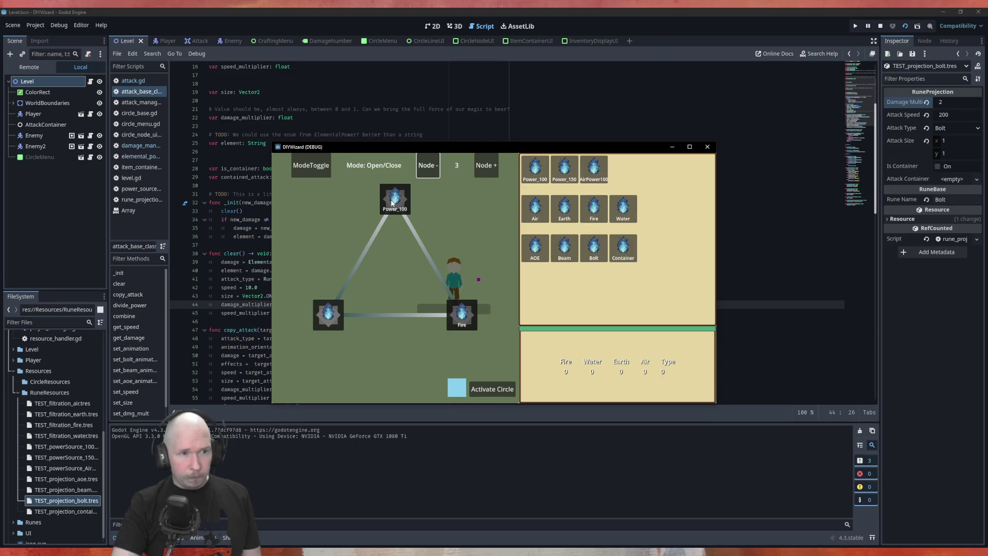
{"action": "mouse_move", "coordinate": [594, 248]}
{"action": "left_mouse_down"}
{"action": "mouse_move", "coordinate": [337, 331]}
{"action": "mouse_move", "coordinate": [330, 318]}
{"action": "left_mouse_up"}
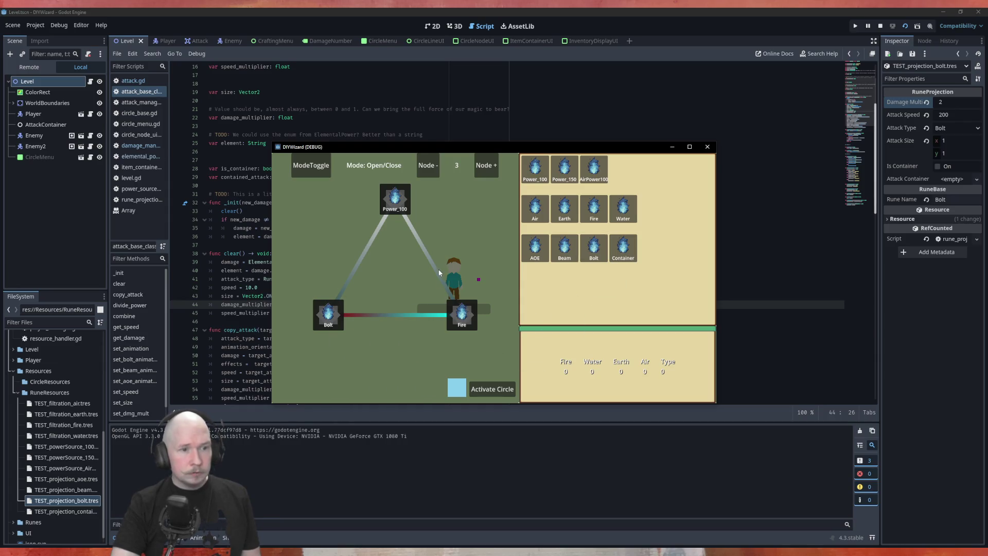
{"action": "left_click", "coordinate": [492, 389]}
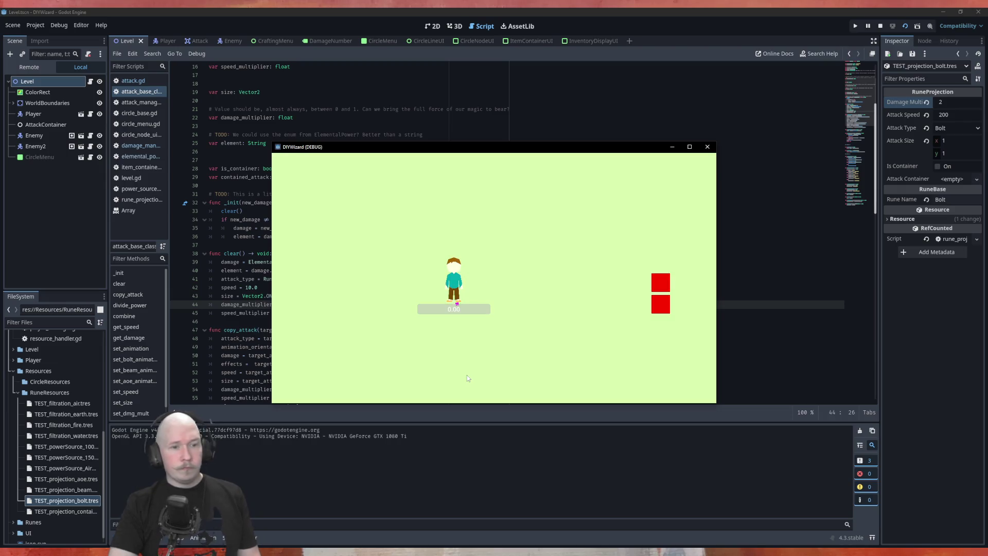
- Walk the player toward the red targets, then close the game
{"action": "key", "text": "d"}
{"action": "key", "text": "s"}
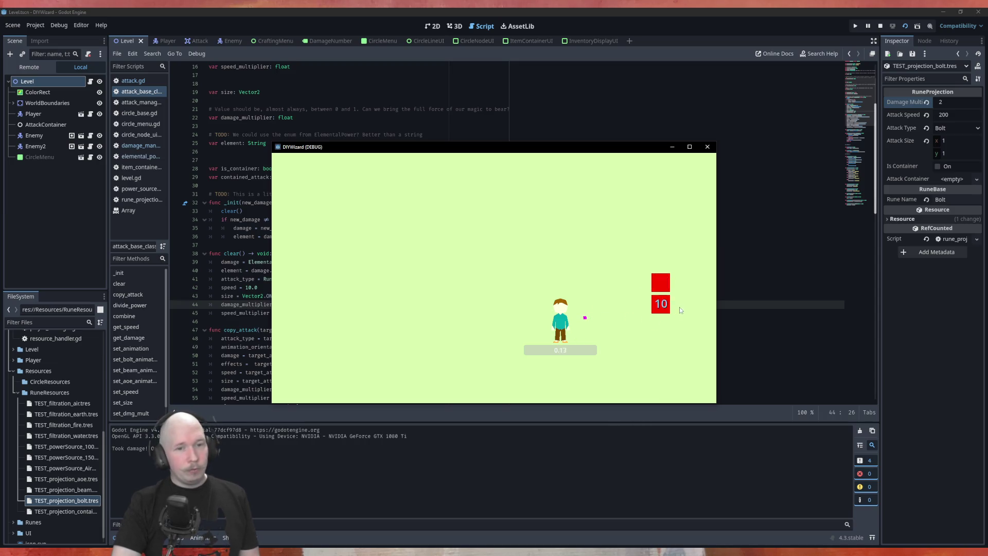
{"action": "left_click", "coordinate": [707, 146]}
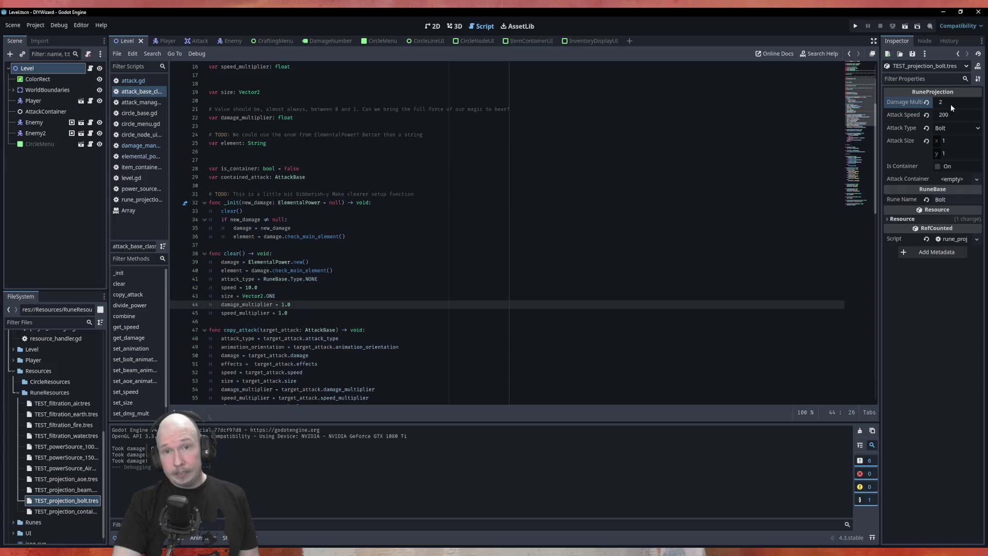
- Reset the bolt rune's Damage Multiplier to 1, save, and switch to Krita
{"action": "left_click", "coordinate": [949, 102]}
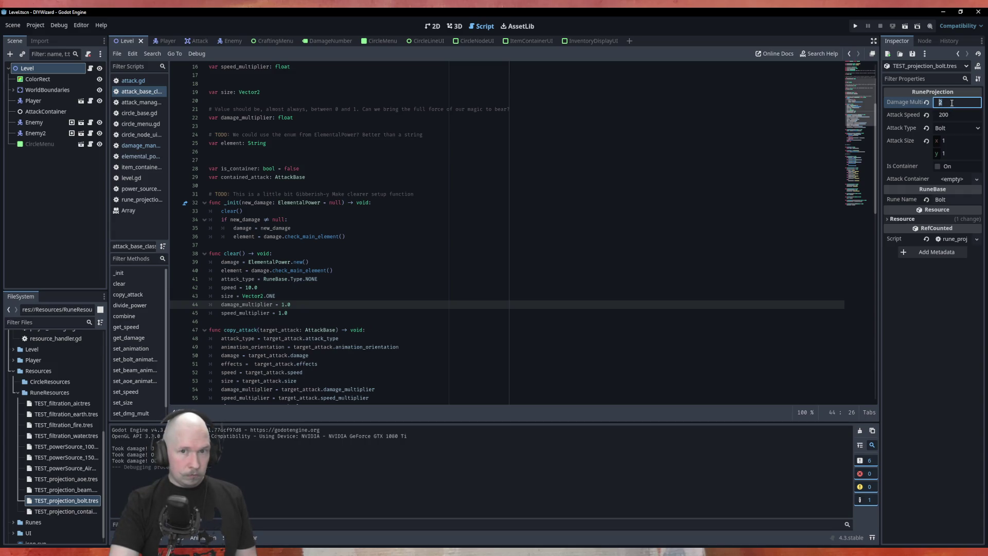
{"action": "type", "text": "1"}
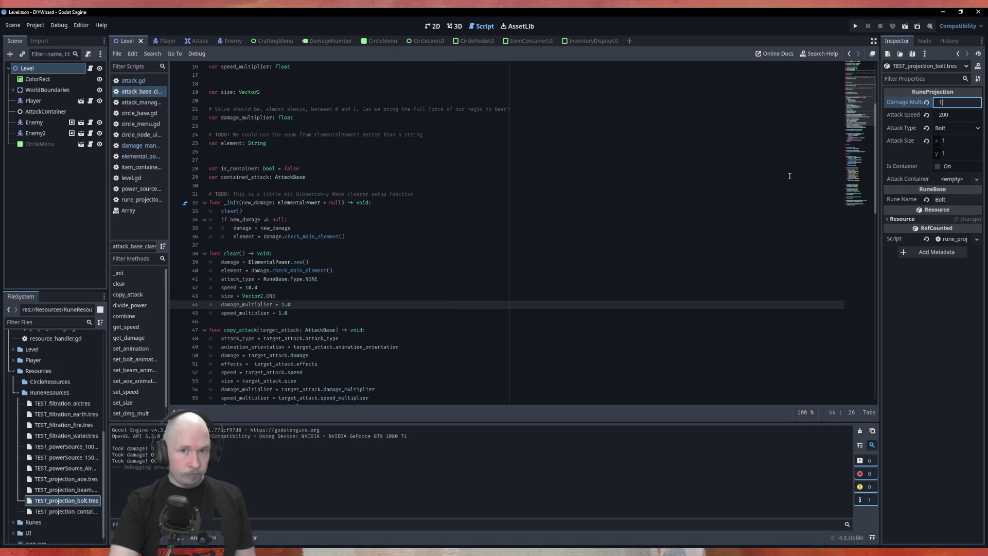
{"action": "left_click", "coordinate": [767, 175]}
{"action": "key", "text": "ctrl+s"}
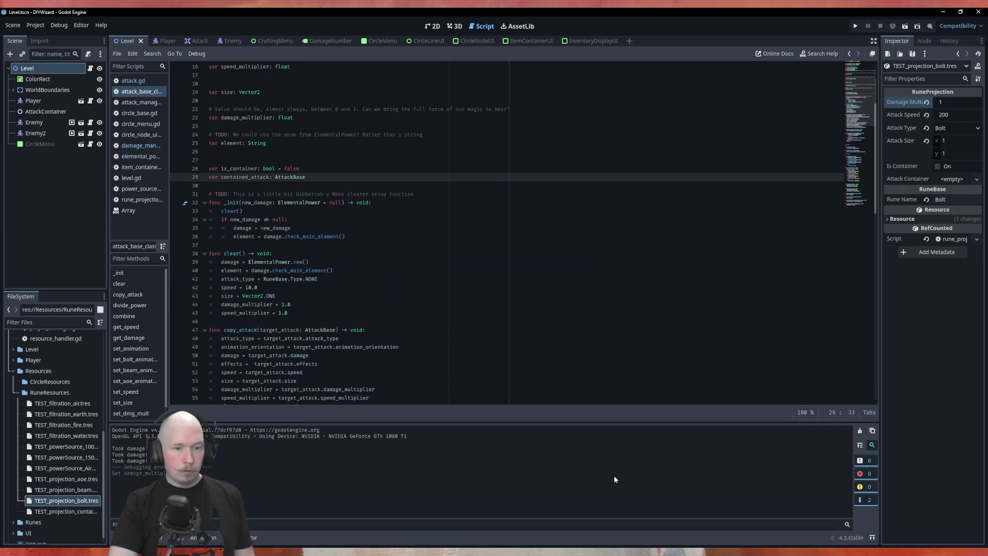
{"action": "key", "text": "alt+Tab"}
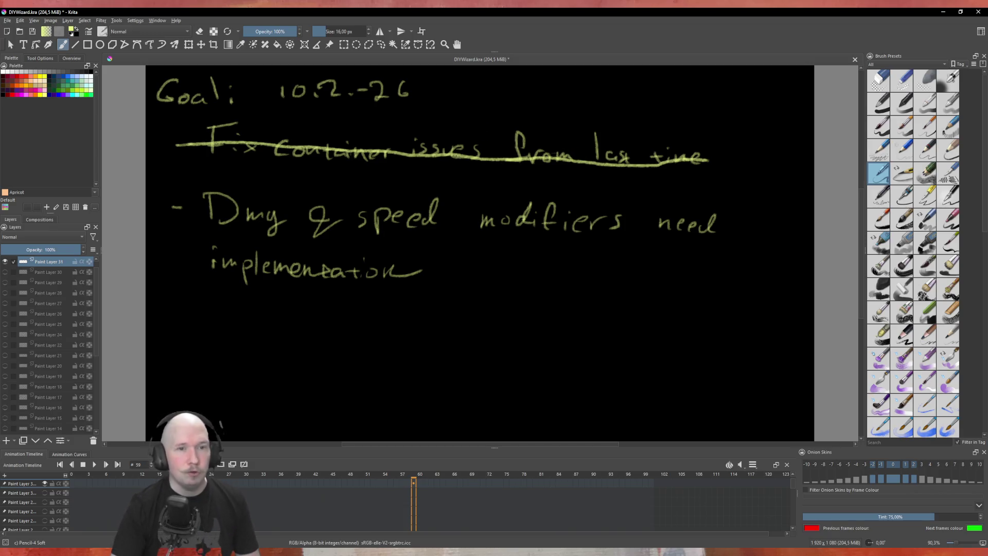
- Check off both 10.2.-26 goals, then browse earlier goal pages by toggling layer visibility
{"action": "left_click_drag", "start_coordinate": [730, 164], "coordinate": [769, 132]}
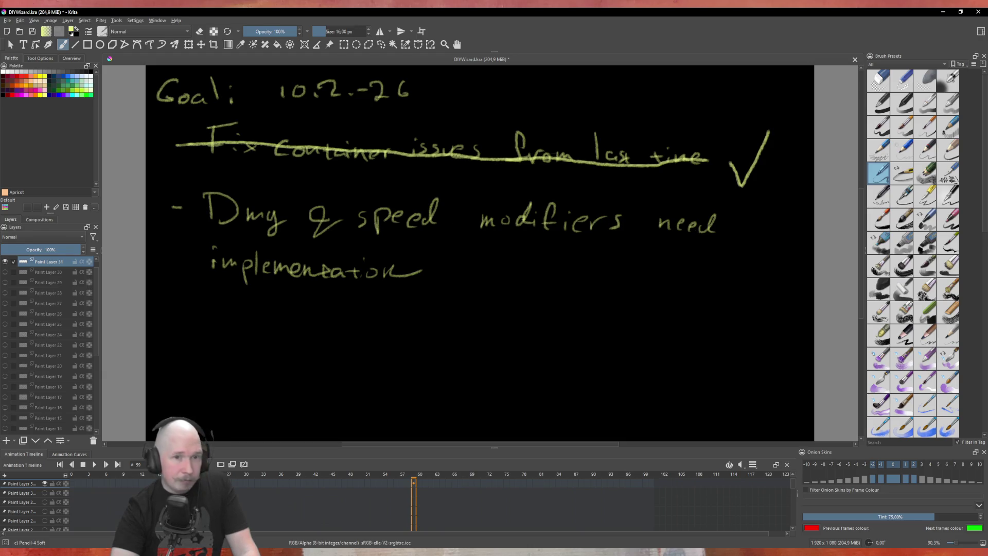
{"action": "left_click_drag", "start_coordinate": [728, 251], "coordinate": [769, 220]}
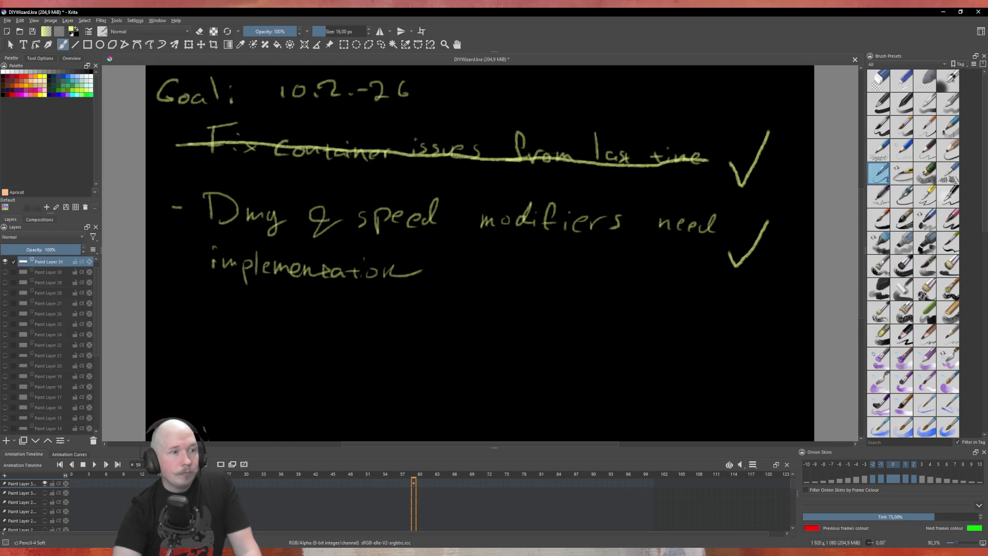
{"action": "left_click", "coordinate": [5, 271]}
{"action": "left_click", "coordinate": [5, 261]}
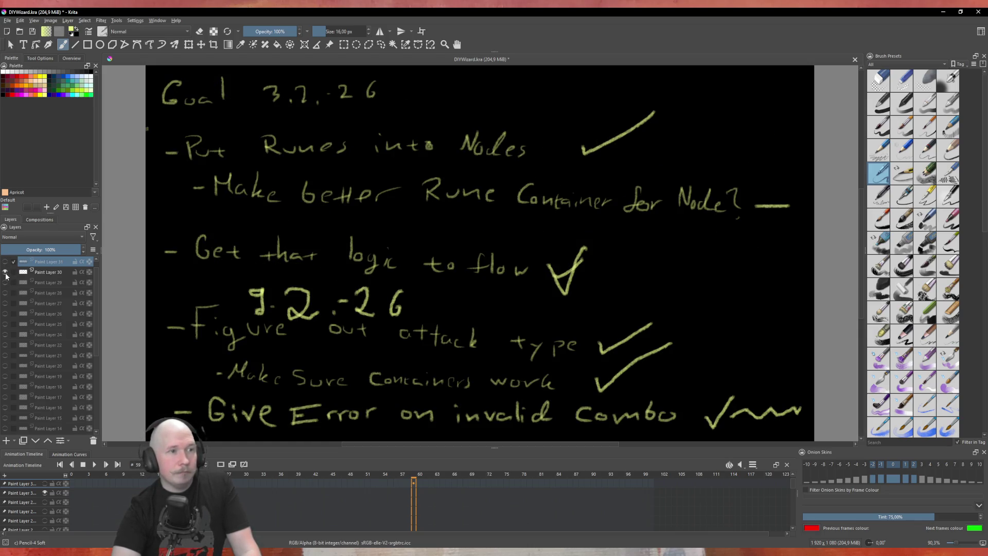
{"action": "left_click", "coordinate": [6, 272]}
{"action": "left_click", "coordinate": [5, 282]}
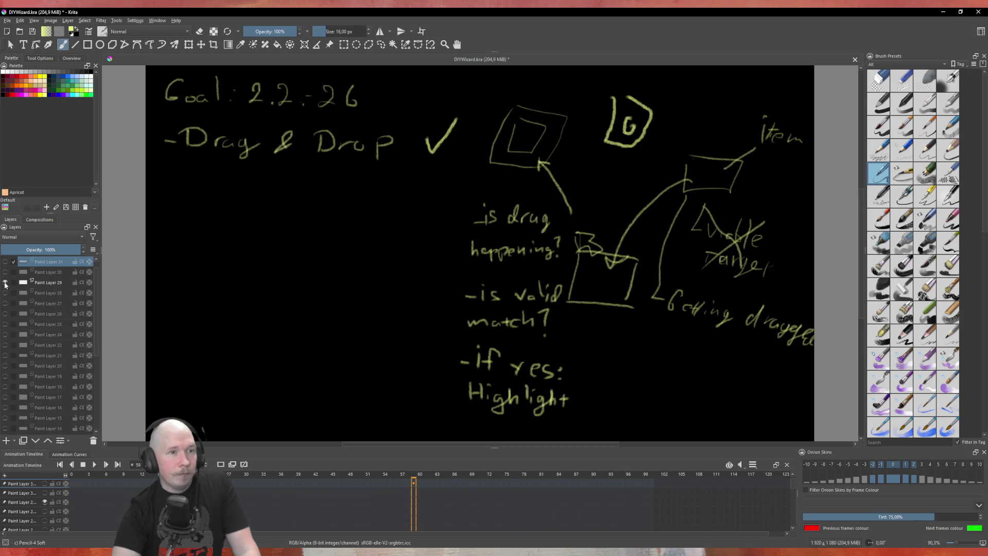
{"action": "left_click", "coordinate": [5, 282]}
{"action": "left_click", "coordinate": [5, 292]}
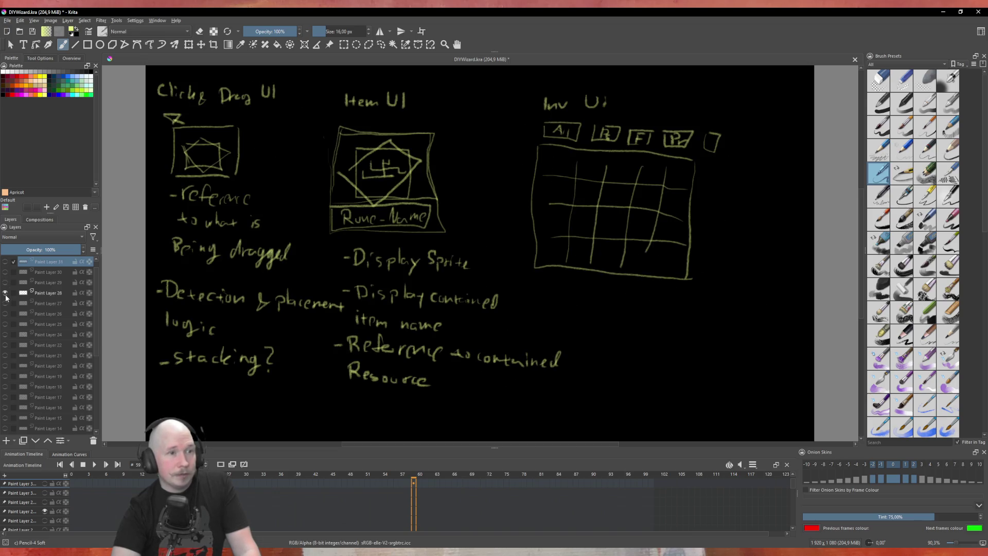
{"action": "left_click", "coordinate": [5, 292]}
{"action": "left_click", "coordinate": [5, 314]}
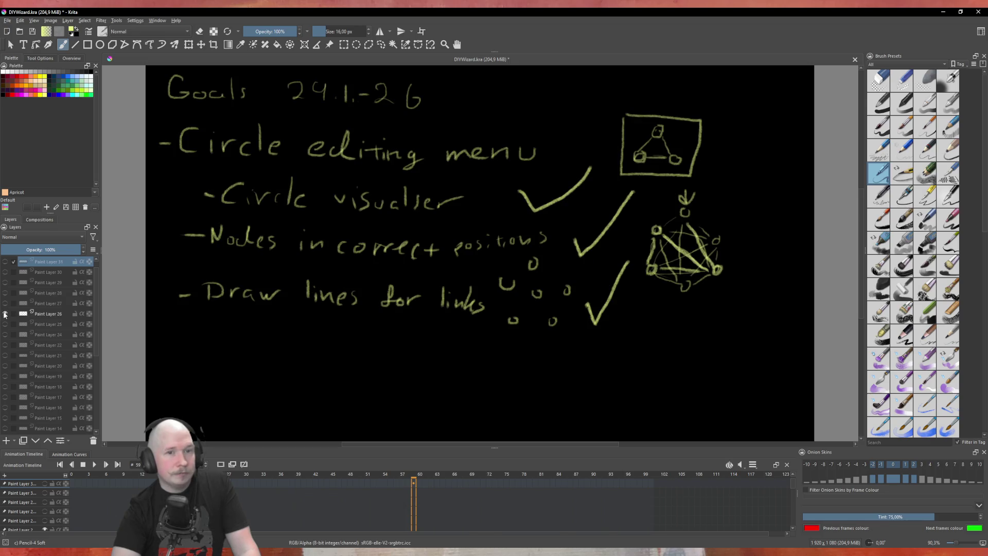
- Return to the 10.2.-26 goals page, save the document, and switch back to Godot
{"action": "left_click", "coordinate": [5, 313]}
{"action": "left_click", "coordinate": [5, 262]}
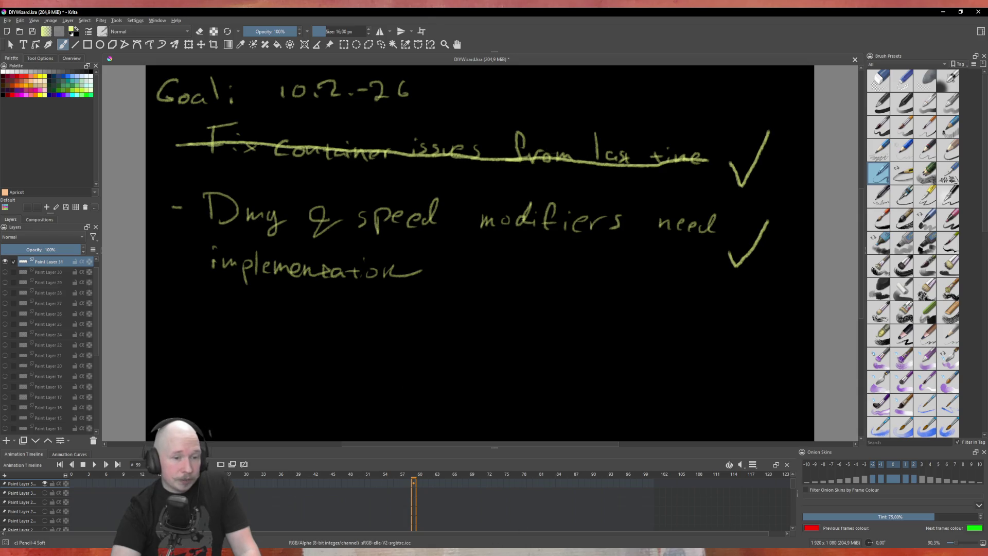
{"action": "left_click", "coordinate": [33, 32]}
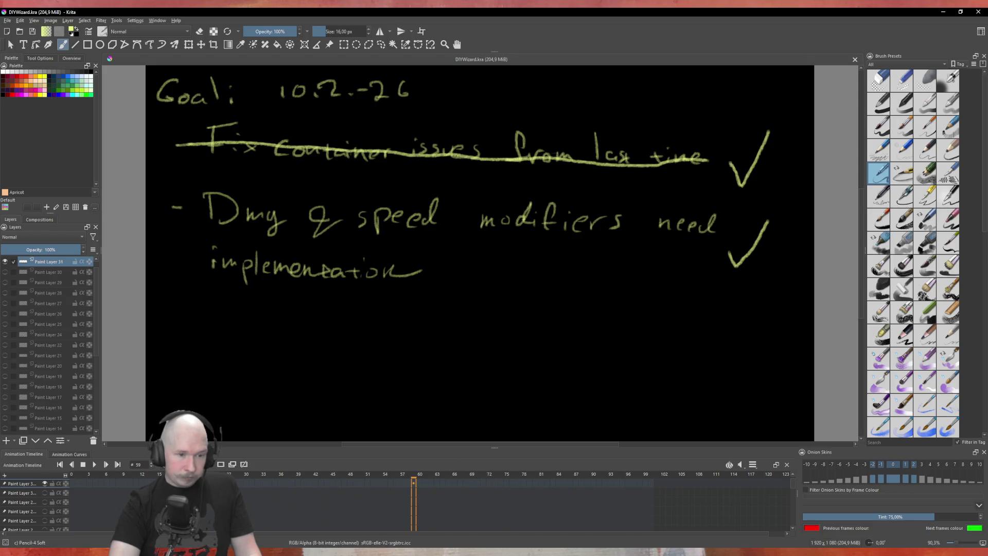
{"action": "key", "text": "alt+Tab"}
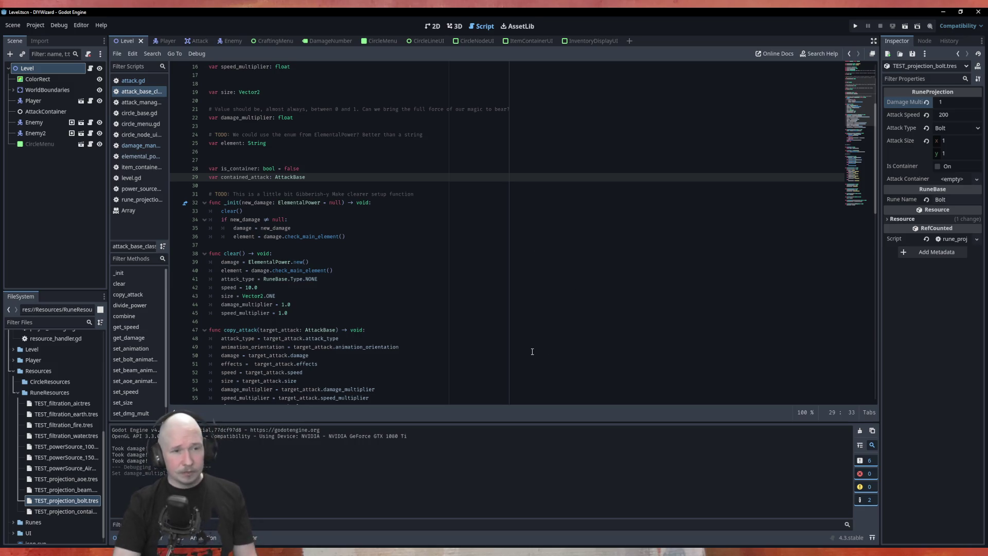
{"action": "left_click", "coordinate": [363, 154]}
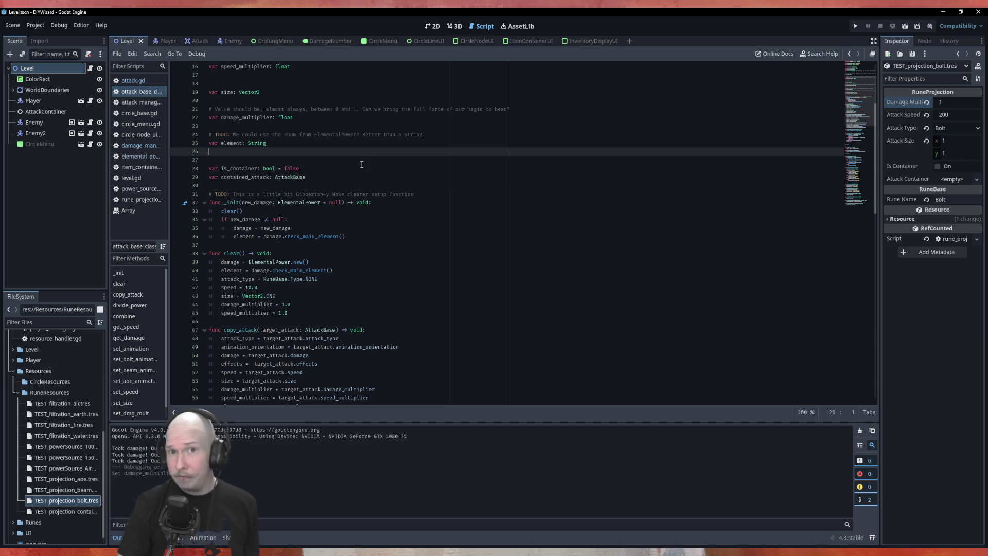
{"action": "scroll", "coordinate": [361, 161], "scroll_direction": "down", "scroll_amount": 6}
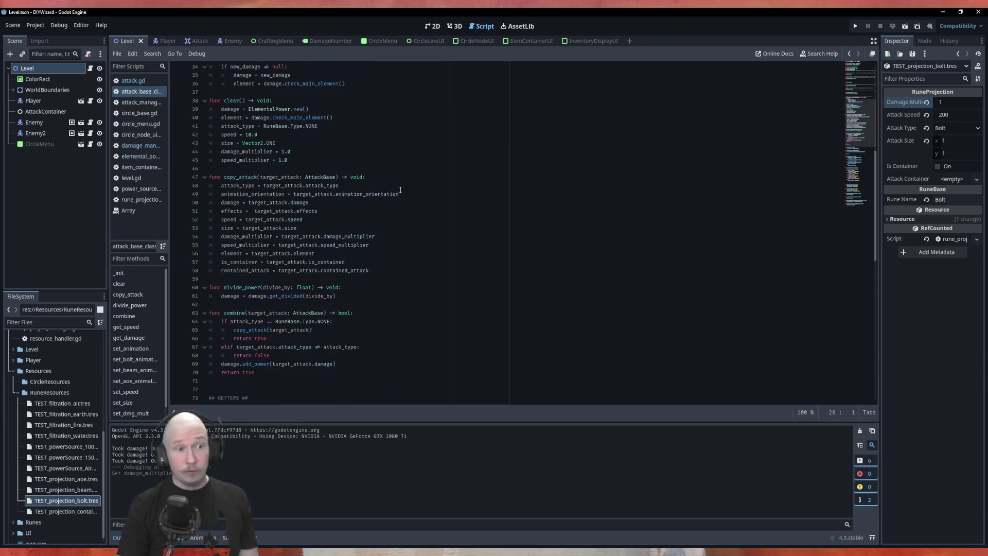
{"action": "scroll", "coordinate": [433, 194], "scroll_direction": "down", "scroll_amount": 7}
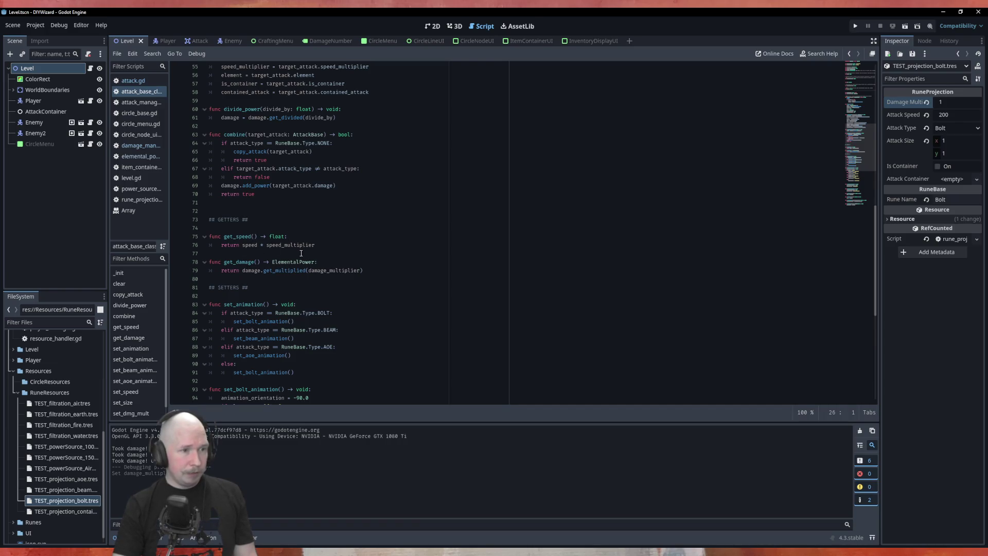
{"action": "scroll", "coordinate": [272, 245], "scroll_direction": "up", "scroll_amount": 4}
{"action": "scroll", "coordinate": [250, 276], "scroll_direction": "down", "scroll_amount": 6}
{"action": "scroll", "coordinate": [249, 276], "scroll_direction": "down", "scroll_amount": 2}
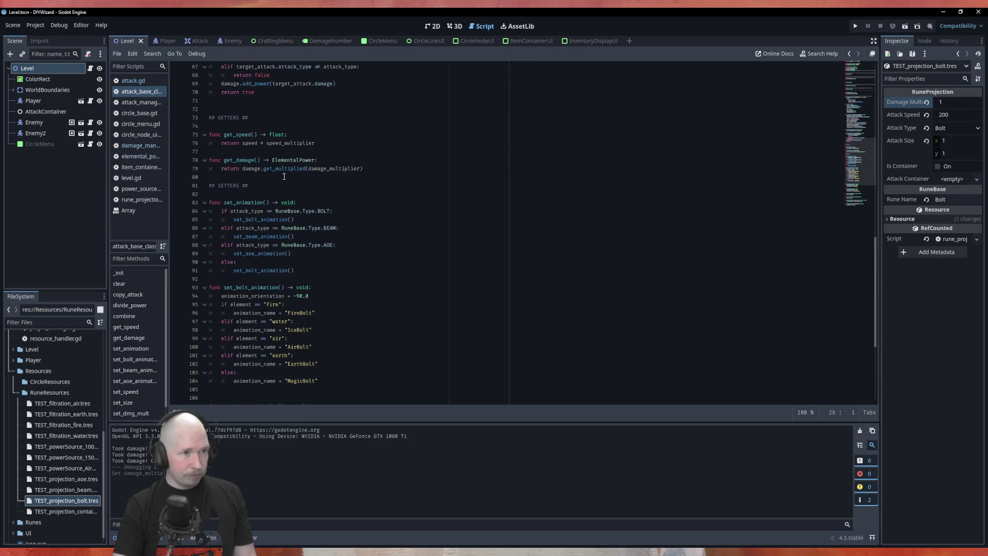
{"action": "scroll", "coordinate": [321, 165], "scroll_direction": "up", "scroll_amount": 20}
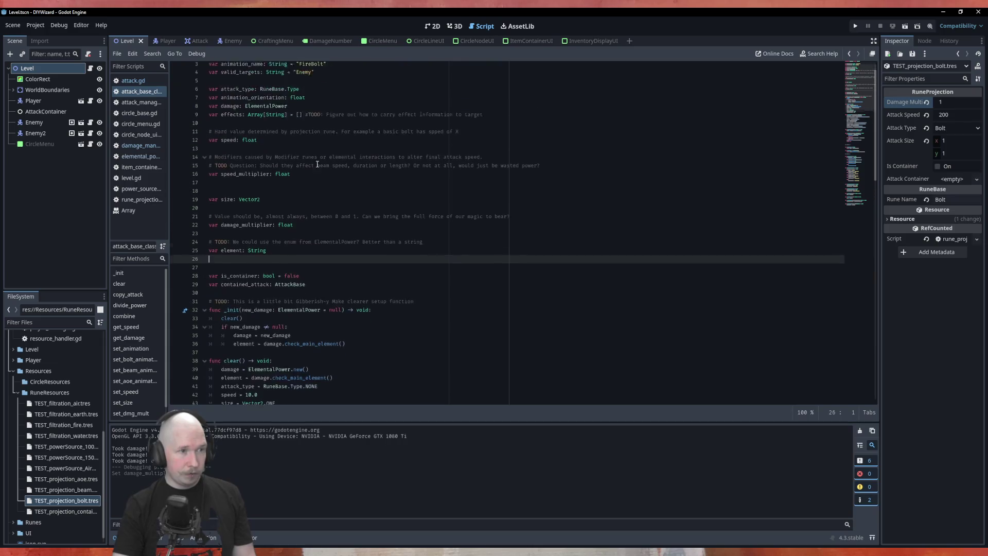
{"action": "scroll", "coordinate": [261, 116], "scroll_direction": "down", "scroll_amount": 16}
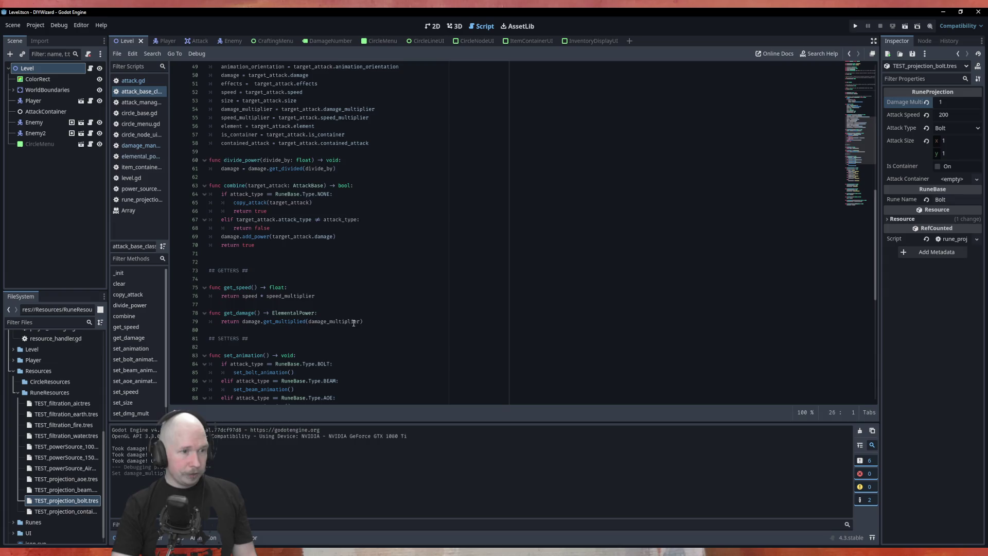
{"action": "scroll", "coordinate": [343, 324], "scroll_direction": "up", "scroll_amount": 16}
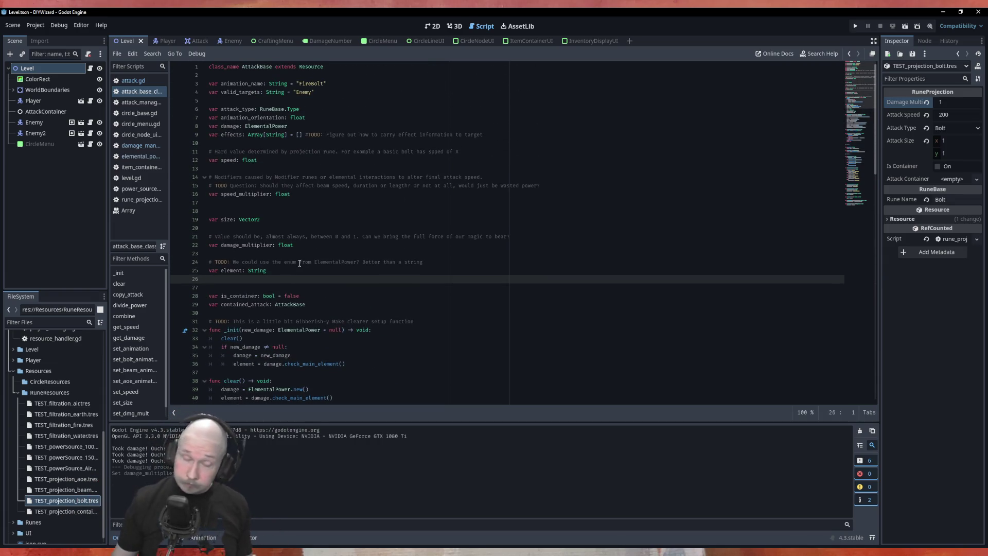
- Save the scene with Ctrl+S and run the DIYWizard project with F5 to test the spell
{"action": "key", "text": "ctrl+s"}
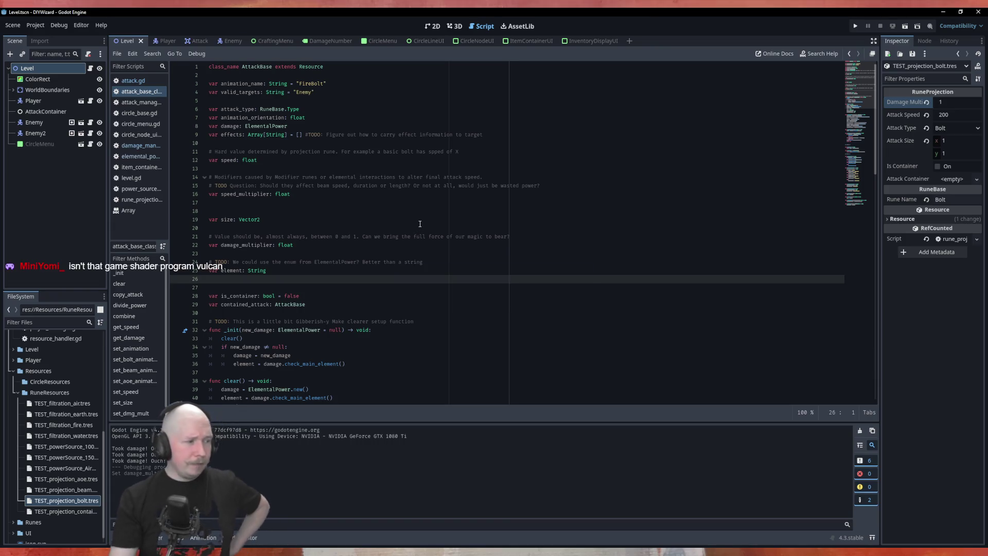
{"action": "key", "text": "F5"}
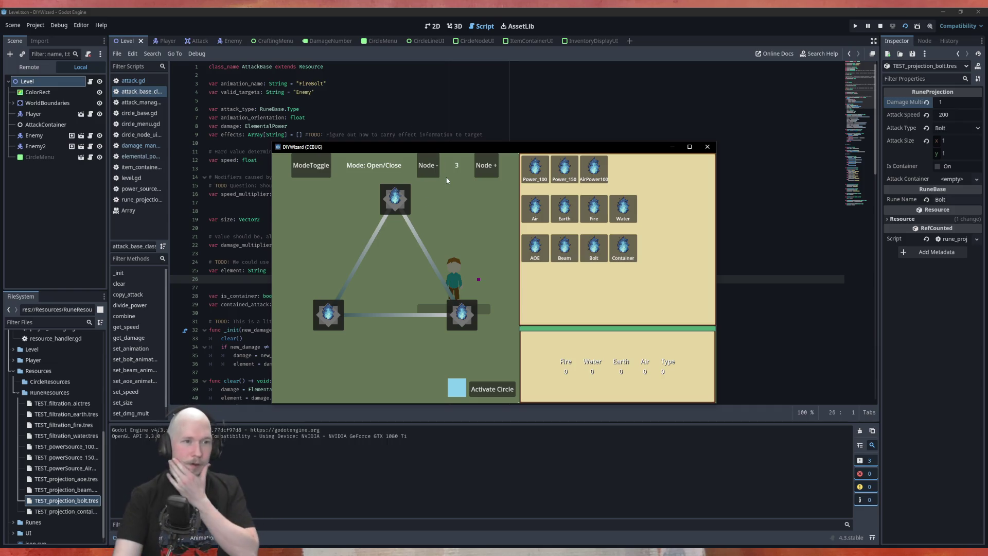
- Grow the rune circle by two nodes and place the Power_100 and Air runes on it
{"action": "left_click", "coordinate": [492, 169]}
{"action": "left_click", "coordinate": [492, 170]}
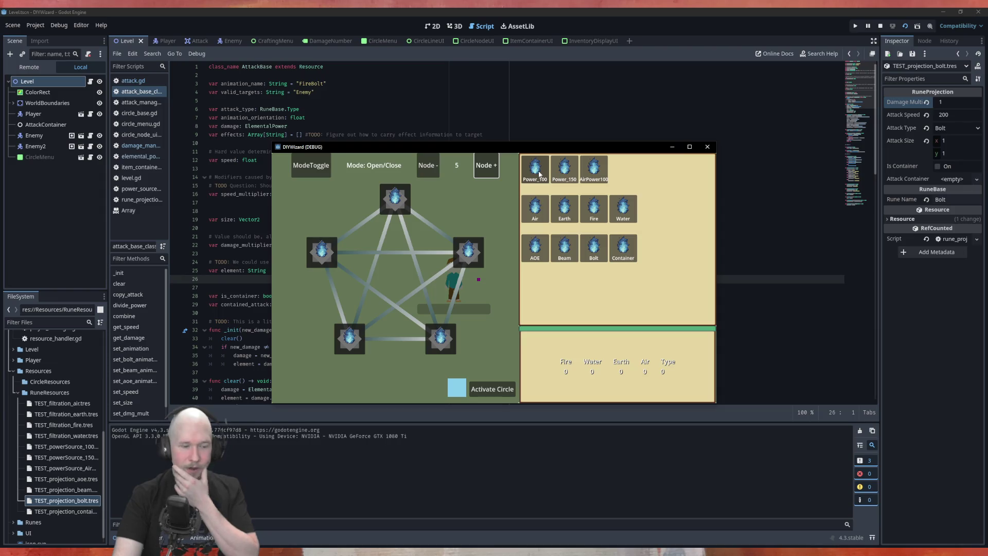
{"action": "mouse_move", "coordinate": [539, 174]}
{"action": "left_mouse_down"}
{"action": "mouse_move", "coordinate": [505, 211]}
{"action": "mouse_move", "coordinate": [415, 221]}
{"action": "left_mouse_up"}
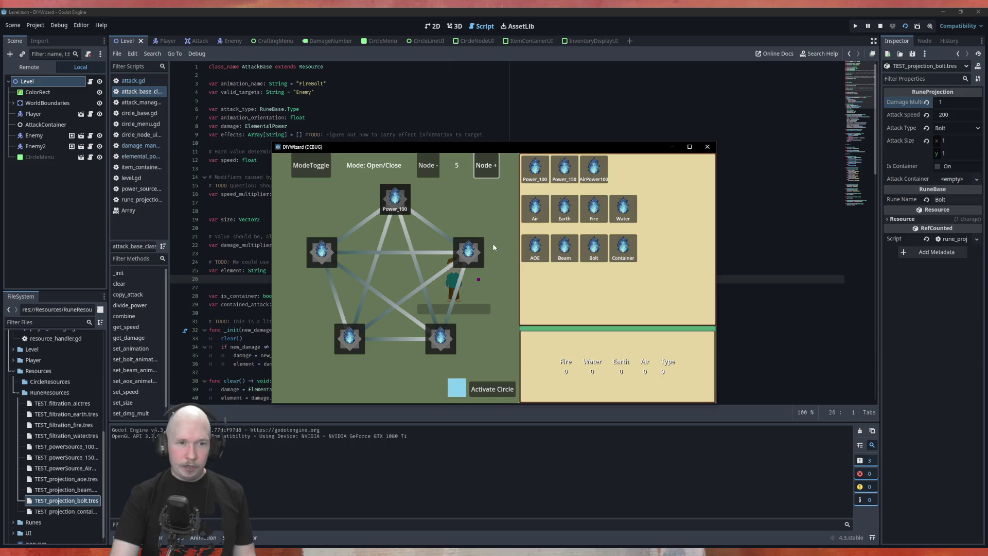
{"action": "mouse_move", "coordinate": [535, 207]}
{"action": "left_mouse_down"}
{"action": "mouse_move", "coordinate": [461, 333]}
{"action": "mouse_move", "coordinate": [442, 339]}
{"action": "left_mouse_up"}
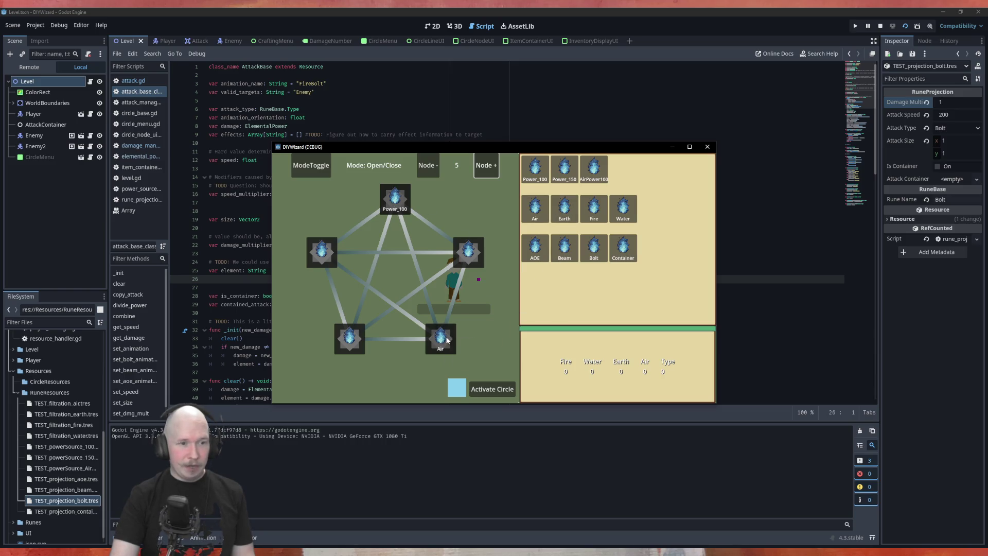
- Open the Power_100–Air link, drop the Bolt rune on the right node, and attempt activation
{"action": "left_click", "coordinate": [406, 237]}
{"action": "left_click", "coordinate": [485, 387]}
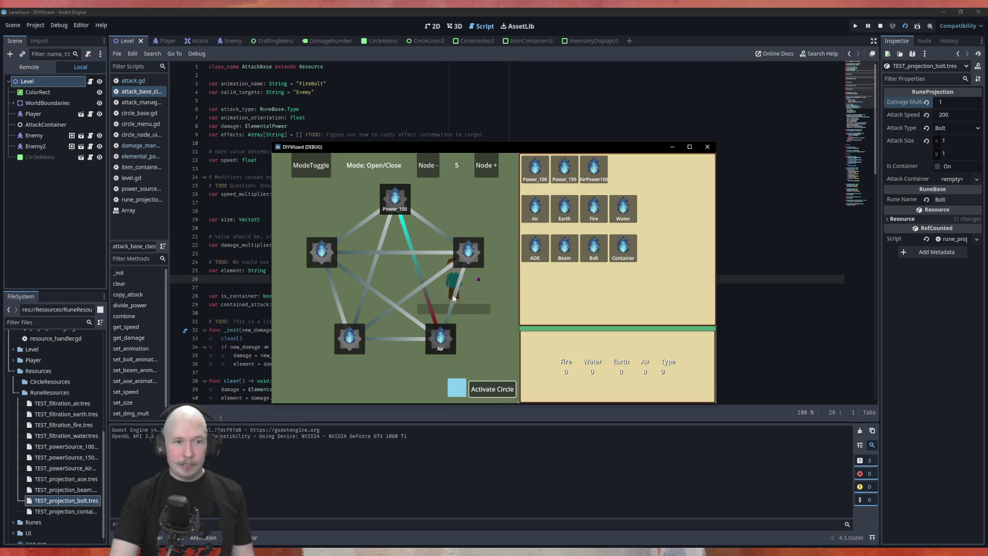
{"action": "left_click_drag", "start_coordinate": [594, 247], "coordinate": [476, 258]}
{"action": "left_click", "coordinate": [486, 388]}
{"action": "left_click", "coordinate": [486, 390]}
{"action": "left_click", "coordinate": [486, 389]}
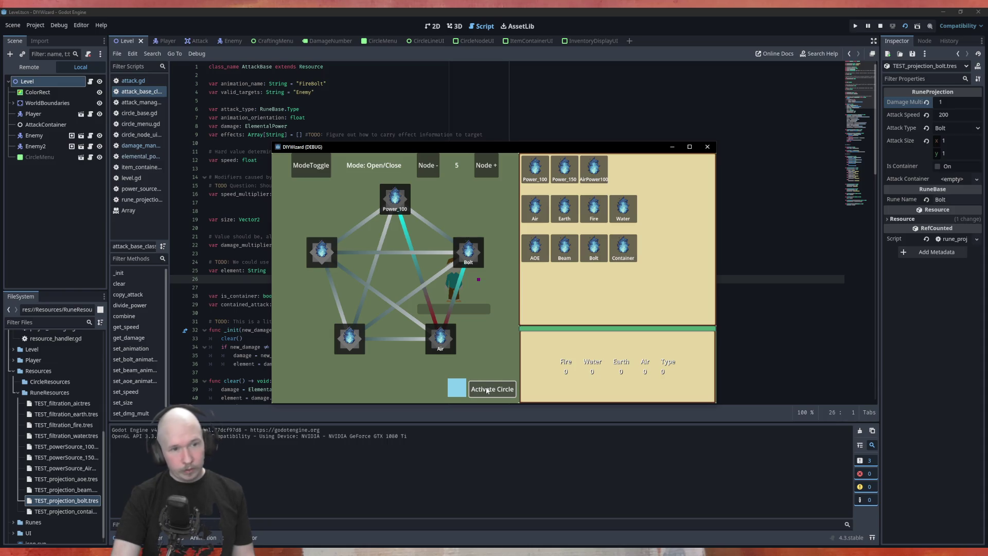
{"action": "left_click", "coordinate": [487, 390]}
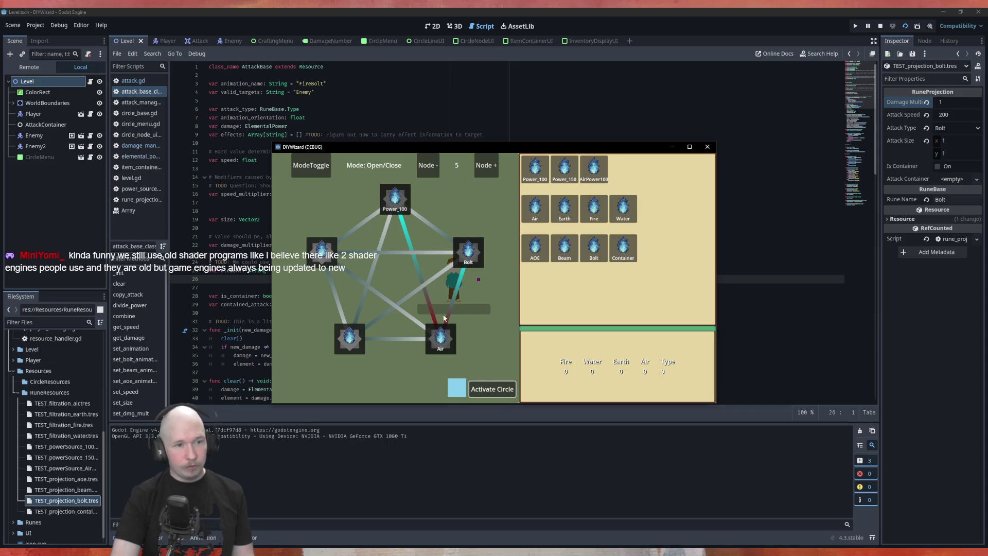
- Reverse the Bolt–Air link direction, return to open/close mode, and retry activating the circle
{"action": "left_click", "coordinate": [315, 168]}
{"action": "left_click", "coordinate": [456, 292]}
{"action": "left_click", "coordinate": [313, 166]}
{"action": "left_click", "coordinate": [503, 394]}
{"action": "left_click", "coordinate": [503, 391]}
{"action": "left_click", "coordinate": [503, 389]}
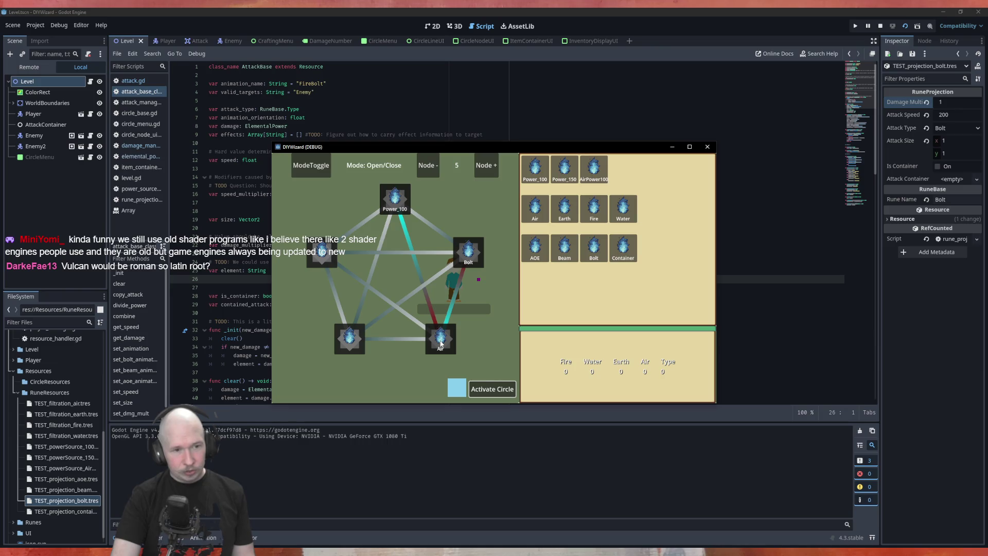
{"action": "left_click", "coordinate": [482, 390]}
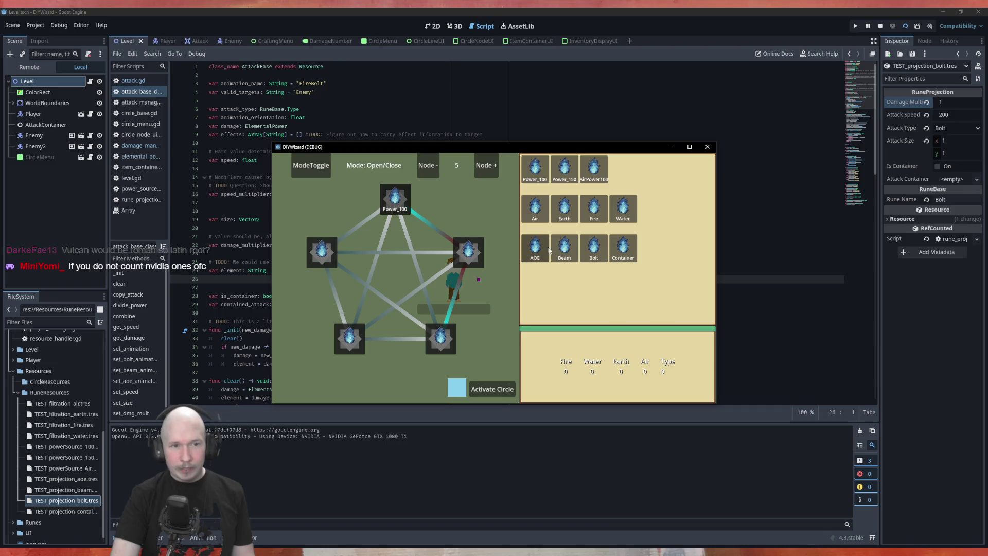
- Move Bolt to the lower-right node and Air to the right node, activate, and return to the editor
{"action": "left_click_drag", "start_coordinate": [594, 248], "coordinate": [441, 338]}
{"action": "left_click_drag", "start_coordinate": [536, 208], "coordinate": [468, 252]}
{"action": "left_click", "coordinate": [479, 393]}
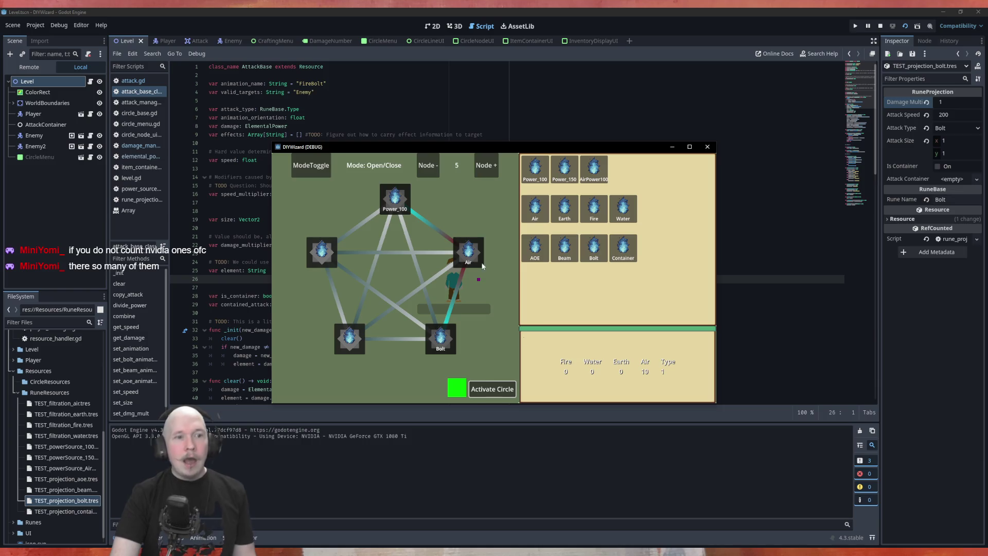
{"action": "left_click", "coordinate": [353, 144]}
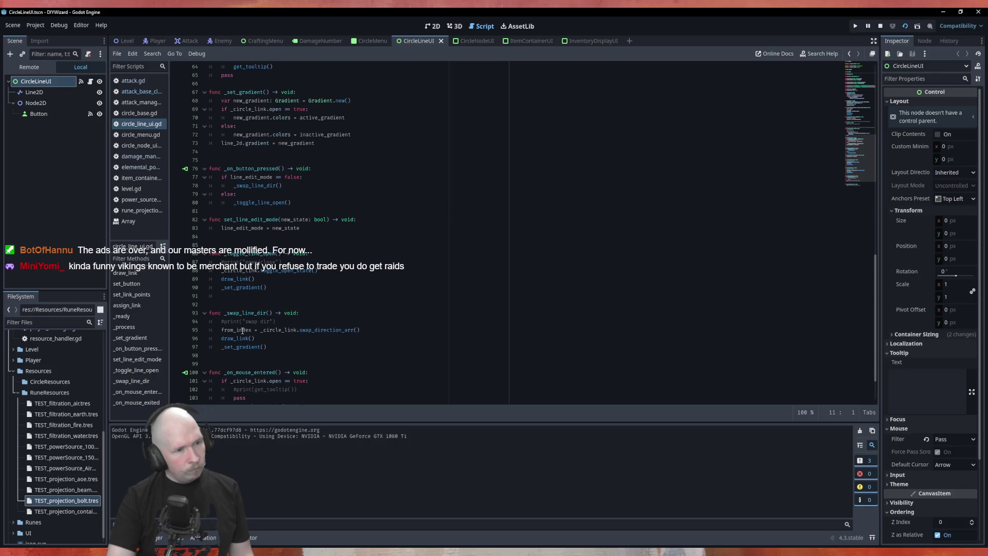
- Jump to swap_direction_arr in circle_link.gd and add blank lines around get_spell_state, then save
{"action": "left_click", "coordinate": [331, 330], "text": "ctrl"}
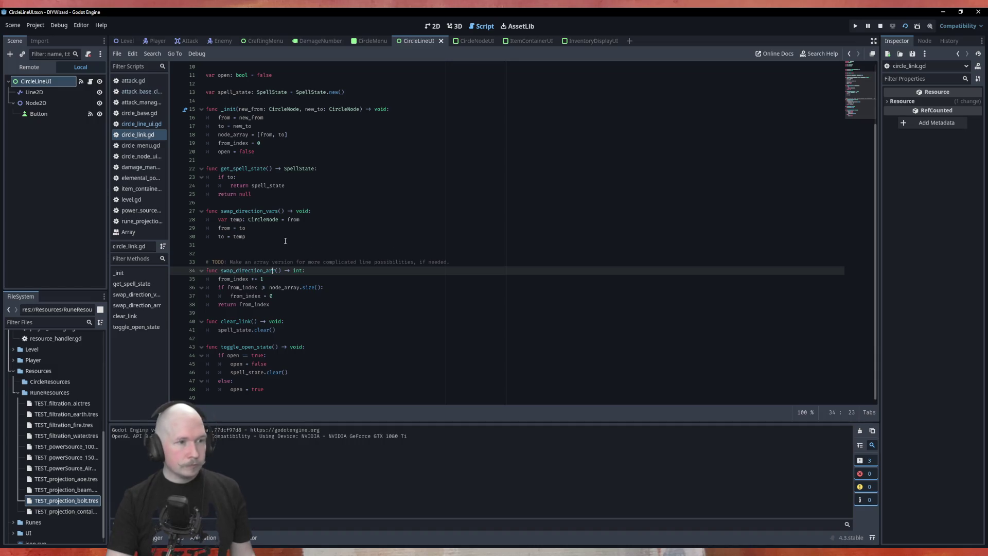
{"action": "left_click", "coordinate": [261, 246]}
{"action": "left_click", "coordinate": [310, 201]}
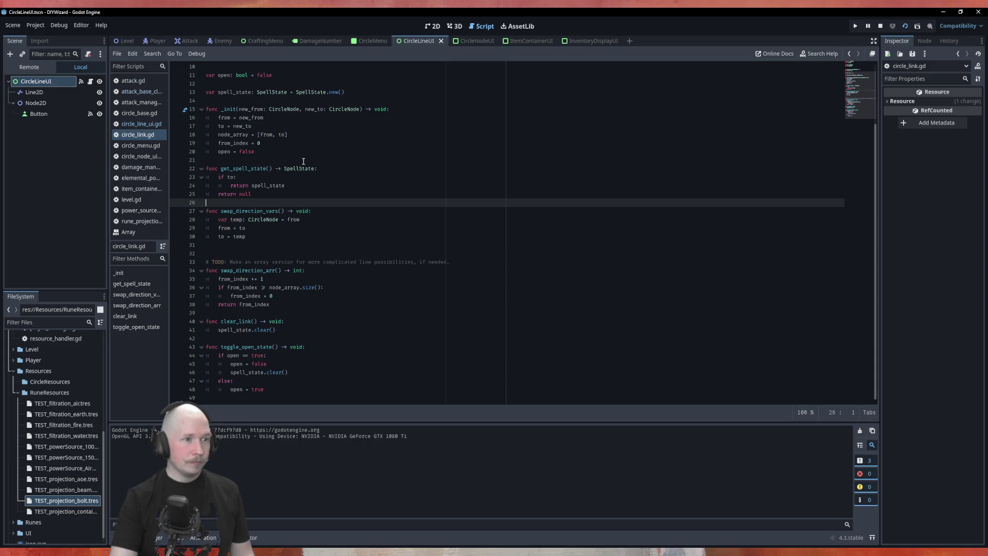
{"action": "left_click", "coordinate": [268, 247]}
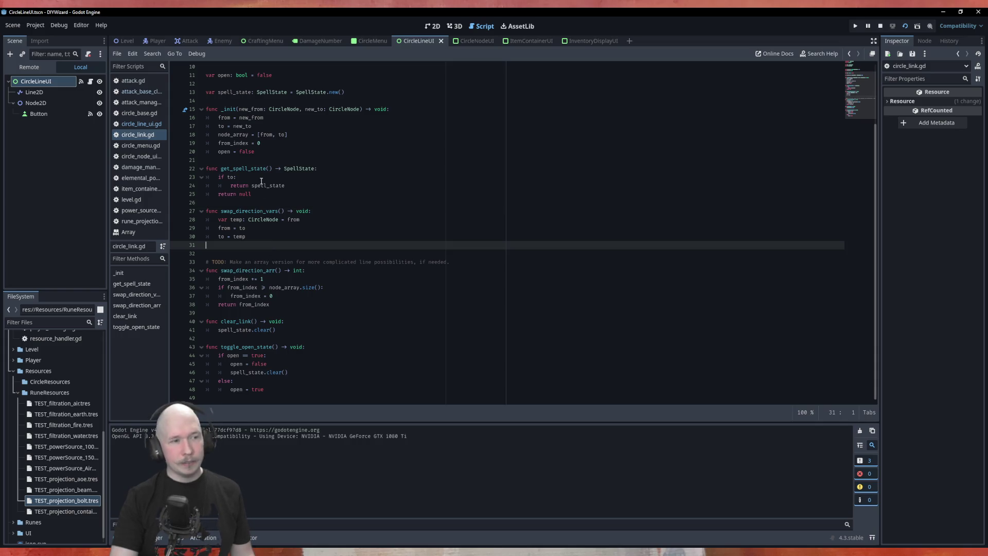
{"action": "left_click", "coordinate": [250, 200]}
{"action": "key", "text": "Return"}
{"action": "key", "text": "Up"}
{"action": "key", "text": "Up"}
{"action": "key", "text": "Up"}
{"action": "key", "text": "Return"}
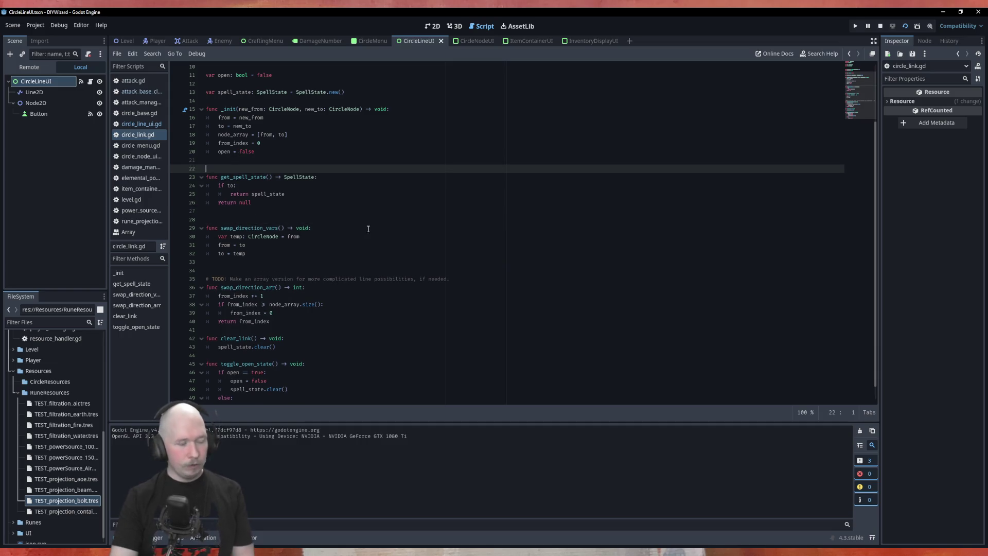
{"action": "key", "text": "ctrl+s"}
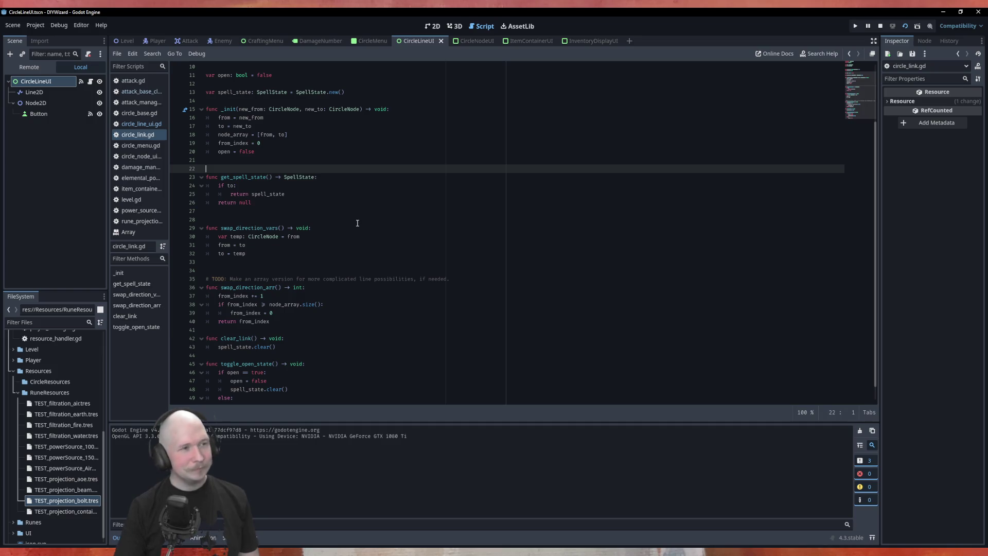
- Insert a blank line above _init and save circle_link.gd
{"action": "left_click", "coordinate": [364, 102]}
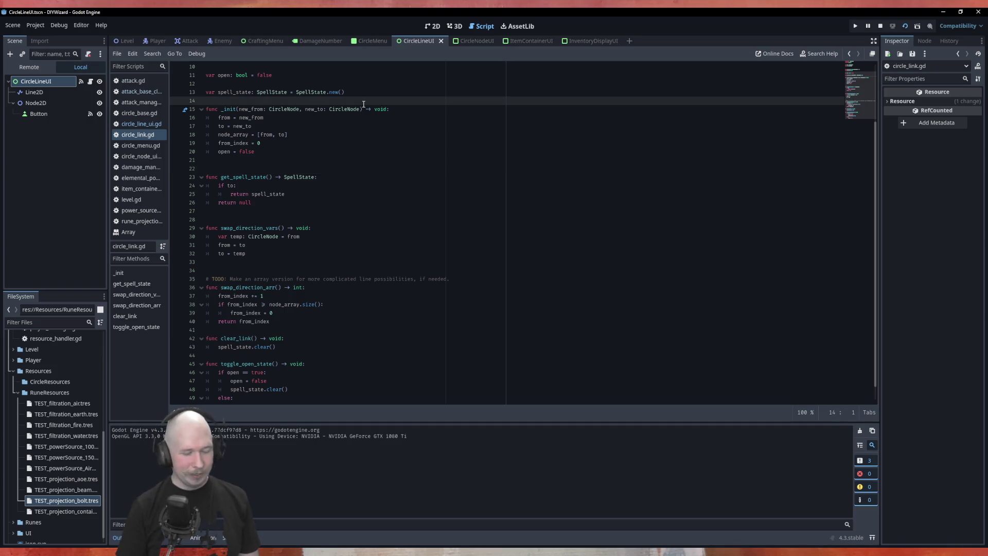
{"action": "key", "text": "Return"}
{"action": "key", "text": "ctrl+s"}
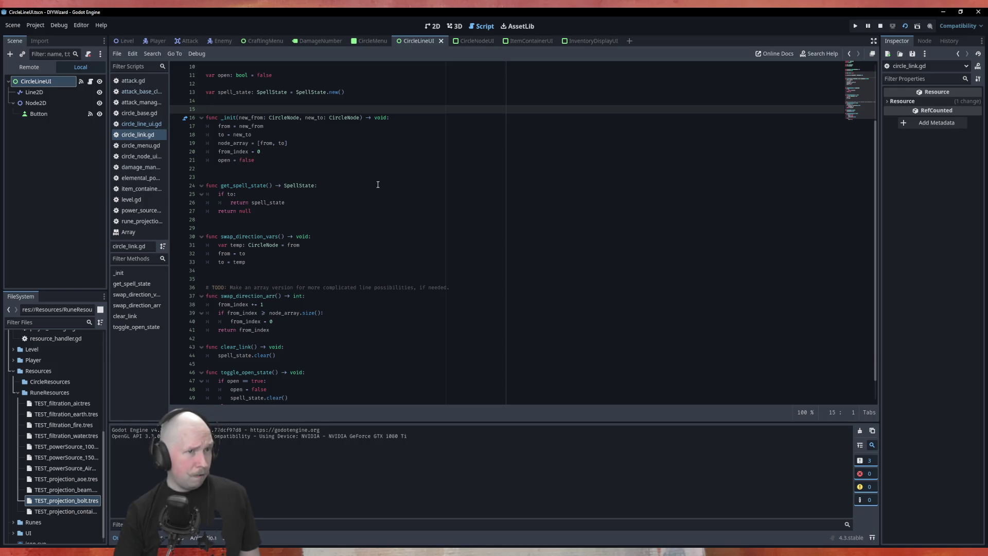
{"action": "left_click", "coordinate": [155, 124]}
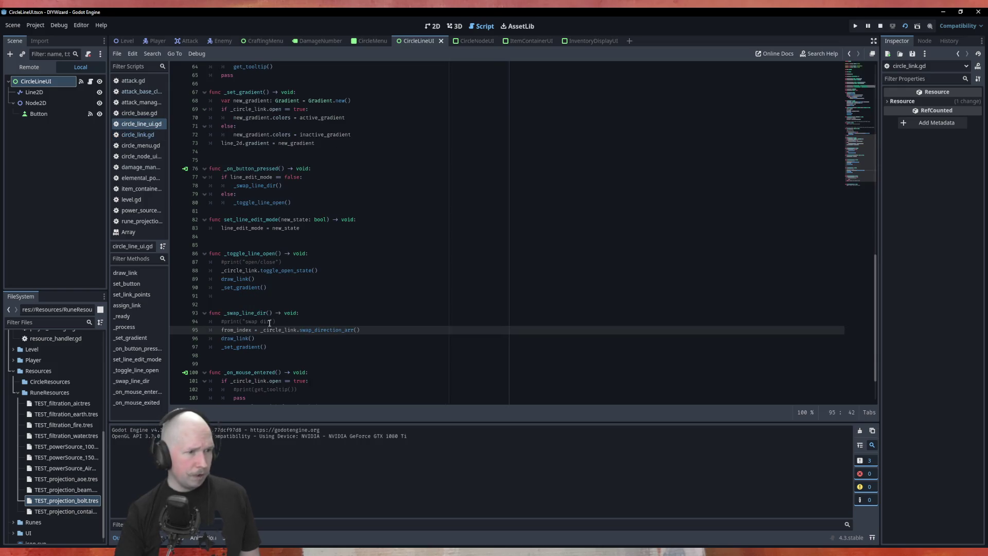
{"action": "scroll", "coordinate": [262, 327], "scroll_direction": "down", "scroll_amount": 2}
{"action": "double_click", "coordinate": [236, 279]}
{"action": "scroll", "coordinate": [331, 284], "scroll_direction": "up", "scroll_amount": 15}
{"action": "scroll", "coordinate": [331, 284], "scroll_direction": "up", "scroll_amount": 7}
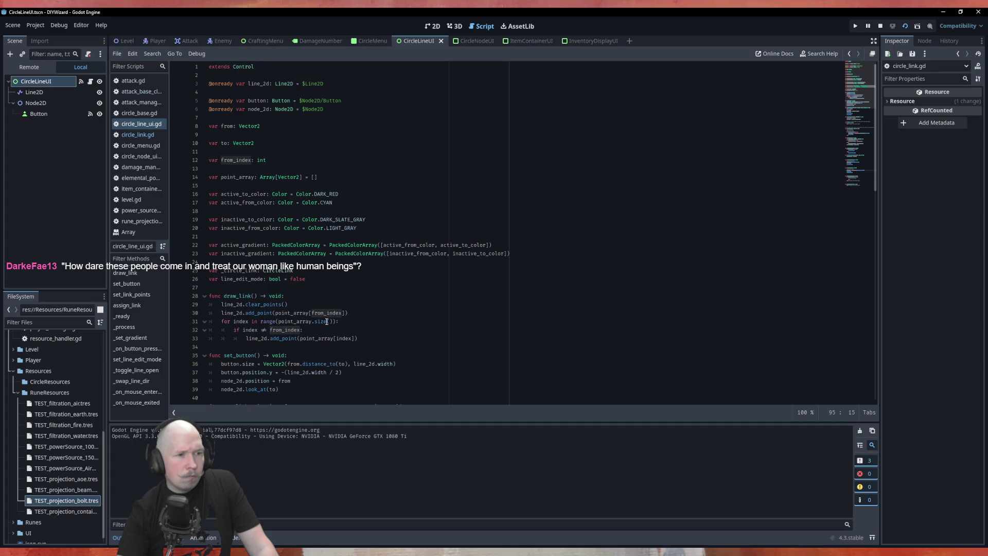
{"action": "scroll", "coordinate": [327, 321], "scroll_direction": "down", "scroll_amount": 6}
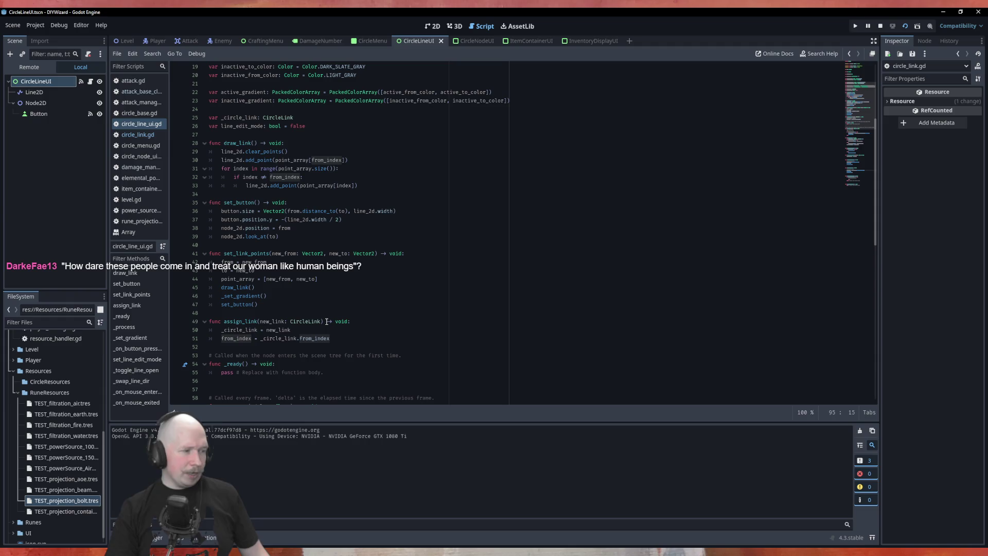
{"action": "scroll", "coordinate": [390, 284], "scroll_direction": "down", "scroll_amount": 9}
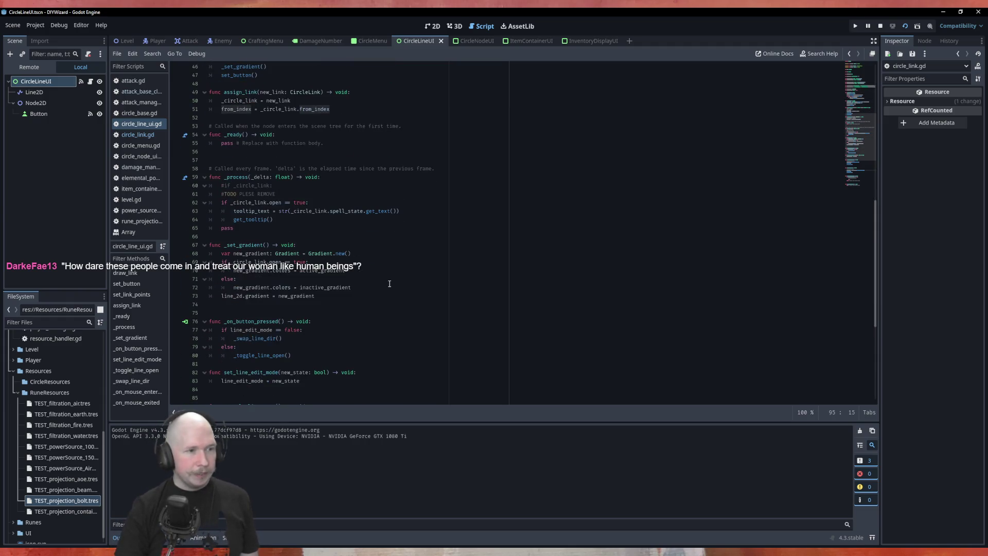
{"action": "scroll", "coordinate": [390, 283], "scroll_direction": "down", "scroll_amount": 8}
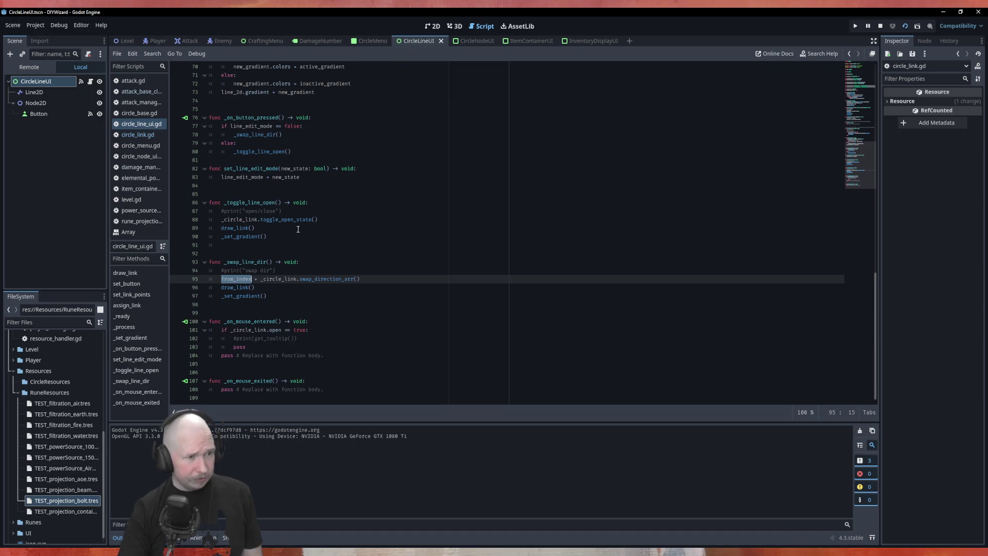
{"action": "left_click", "coordinate": [325, 280], "text": "ctrl"}
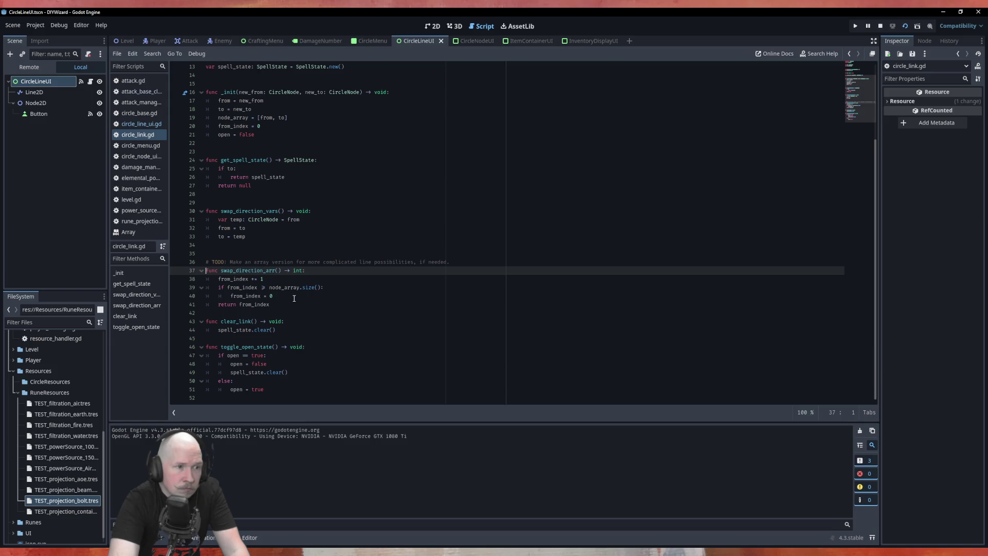
- Call swap_direction_vars() after the from_index = 0 reset, save circle_link.gd, and open the Level scene
{"action": "left_click", "coordinate": [294, 297]}
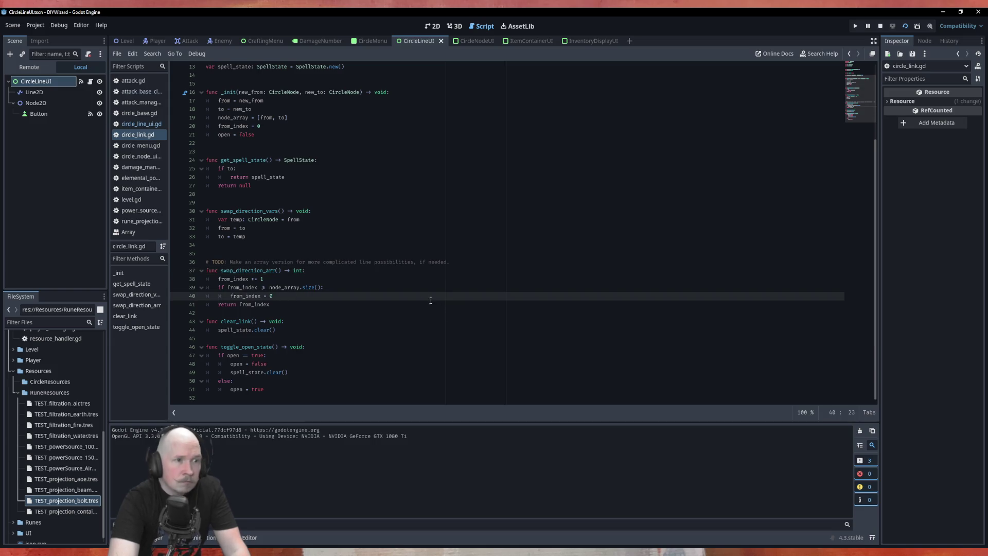
{"action": "left_click", "coordinate": [394, 279]}
{"action": "left_click", "coordinate": [378, 304]}
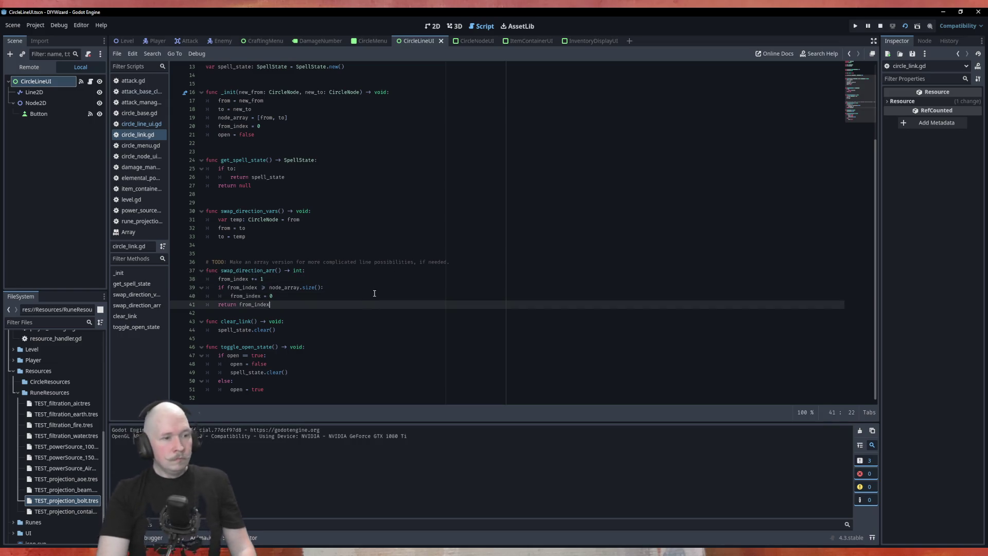
{"action": "left_click", "coordinate": [374, 296]}
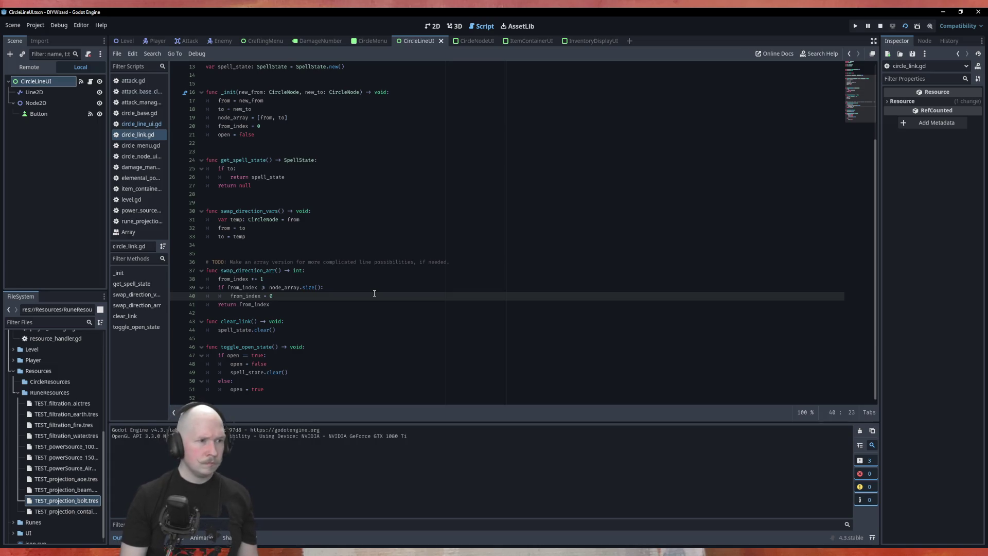
{"action": "key", "text": "Return"}
{"action": "key", "text": "BackSpace"}
{"action": "type", "text": "s"}
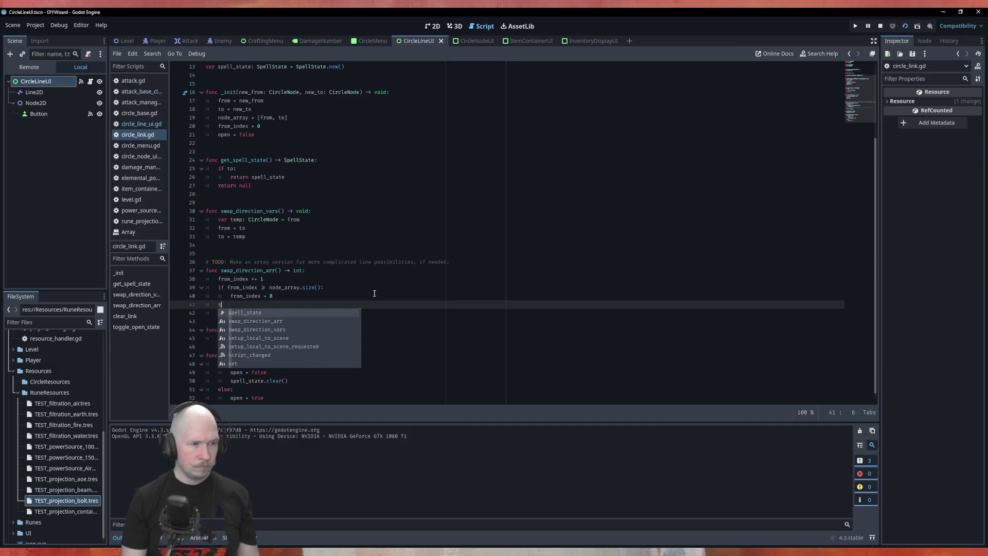
{"action": "type", "text": "wa"}
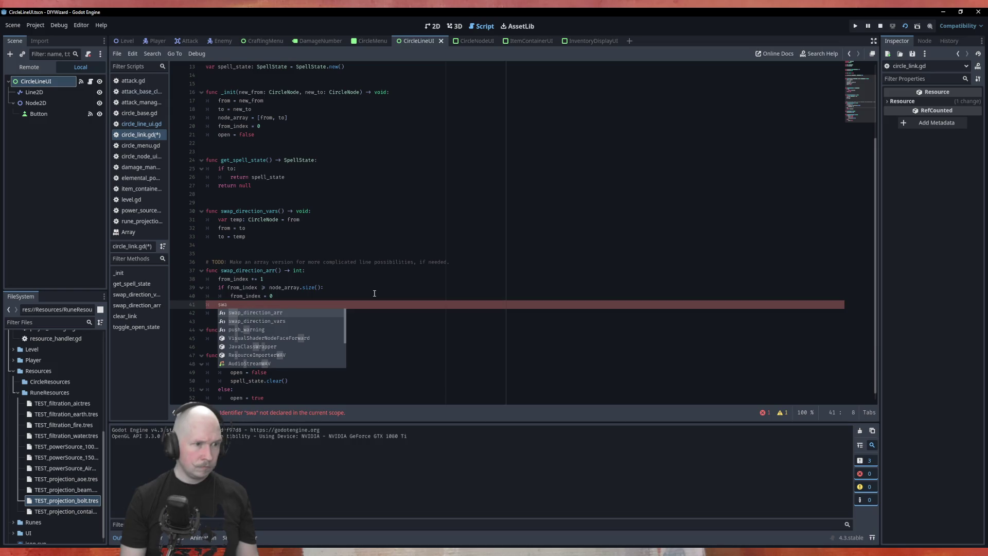
{"action": "key", "text": "Down"}
{"action": "key", "text": "Return"}
{"action": "key", "text": "ctrl+s"}
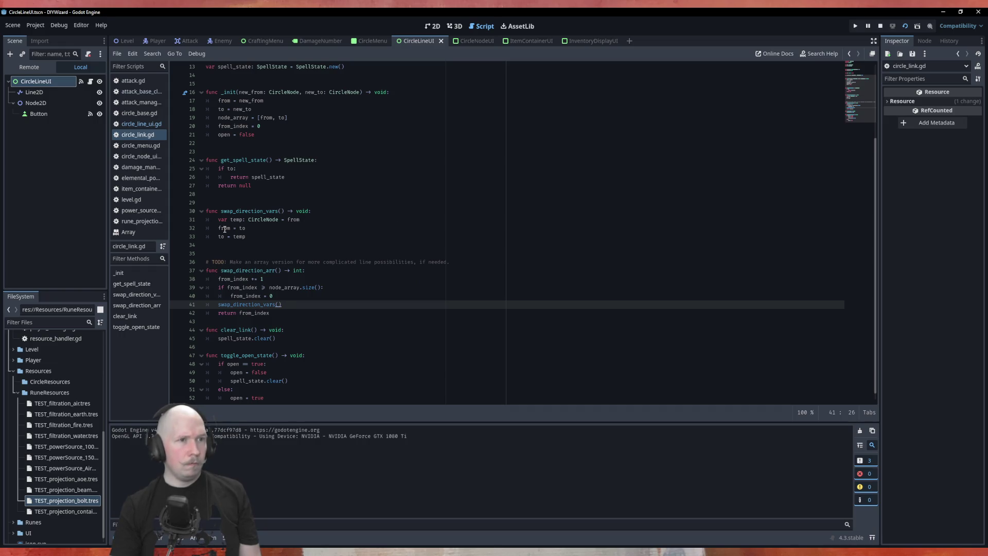
{"action": "left_click", "coordinate": [127, 41]}
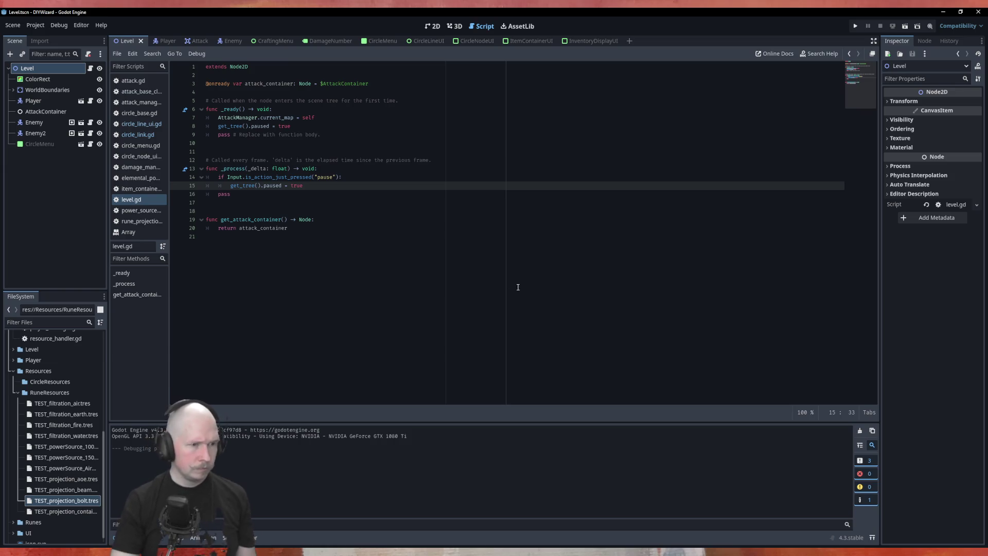
- Run the game, add two nodes, and place Power_100, Fire and Bolt runes on the circle
{"action": "key", "text": "F5"}
{"action": "left_click", "coordinate": [495, 167]}
{"action": "left_click", "coordinate": [495, 167]}
{"action": "mouse_move", "coordinate": [535, 168]}
{"action": "left_mouse_down"}
{"action": "mouse_move", "coordinate": [435, 221]}
{"action": "mouse_move", "coordinate": [395, 199]}
{"action": "left_mouse_up"}
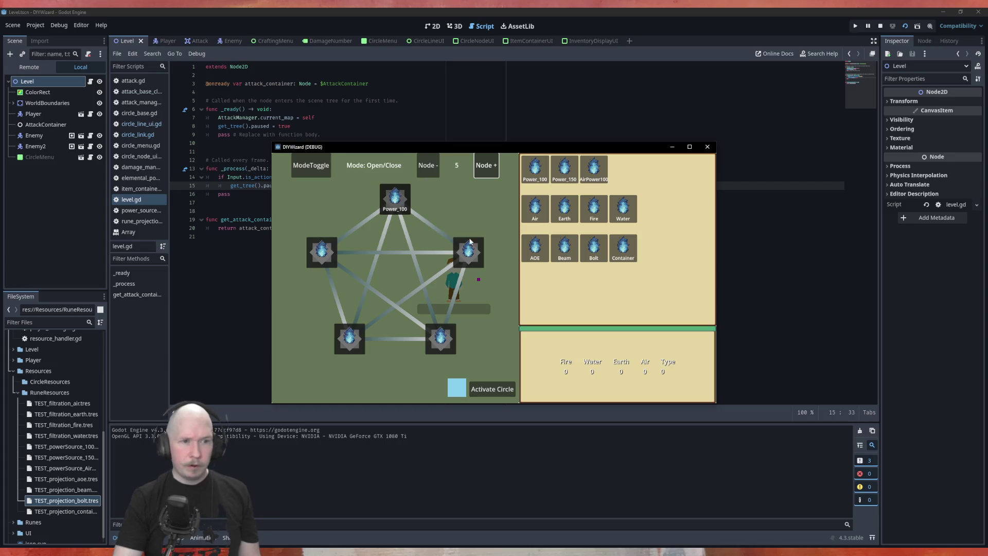
{"action": "mouse_move", "coordinate": [593, 209]}
{"action": "left_mouse_down"}
{"action": "mouse_move", "coordinate": [514, 337]}
{"action": "mouse_move", "coordinate": [444, 345]}
{"action": "left_mouse_up"}
{"action": "mouse_move", "coordinate": [594, 248]}
{"action": "left_mouse_down"}
{"action": "mouse_move", "coordinate": [513, 280]}
{"action": "mouse_move", "coordinate": [467, 254]}
{"action": "left_mouse_up"}
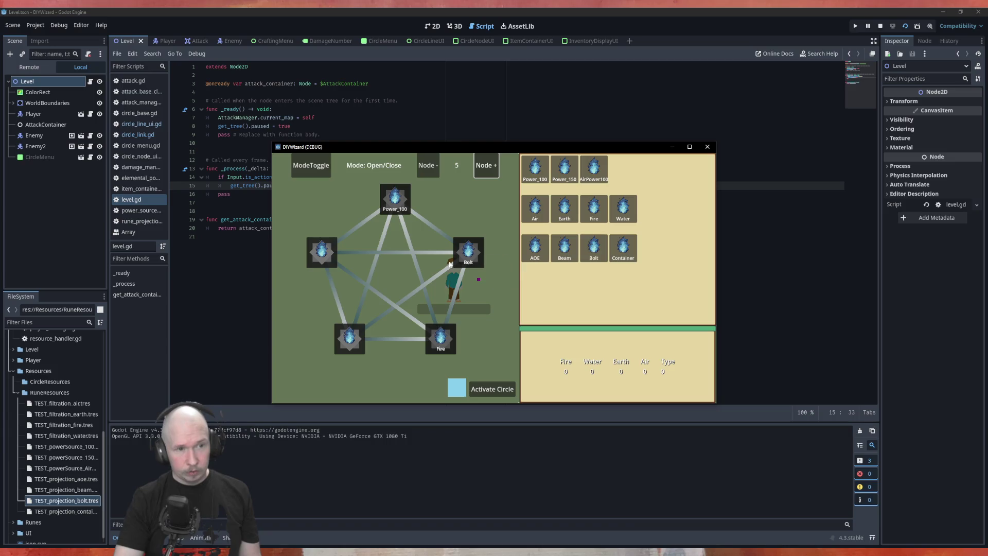
- Reverse the Bolt–Fire link direction, activate the circle, and close the game
{"action": "left_click", "coordinate": [491, 389]}
{"action": "left_click", "coordinate": [311, 165]}
{"action": "left_click", "coordinate": [451, 304]}
{"action": "left_click", "coordinate": [491, 389]}
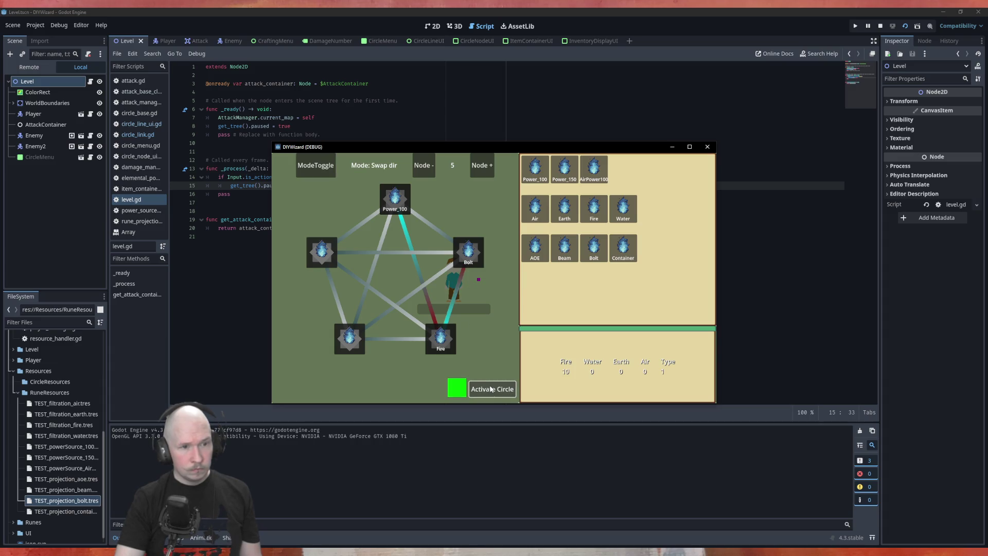
{"action": "left_click", "coordinate": [707, 146]}
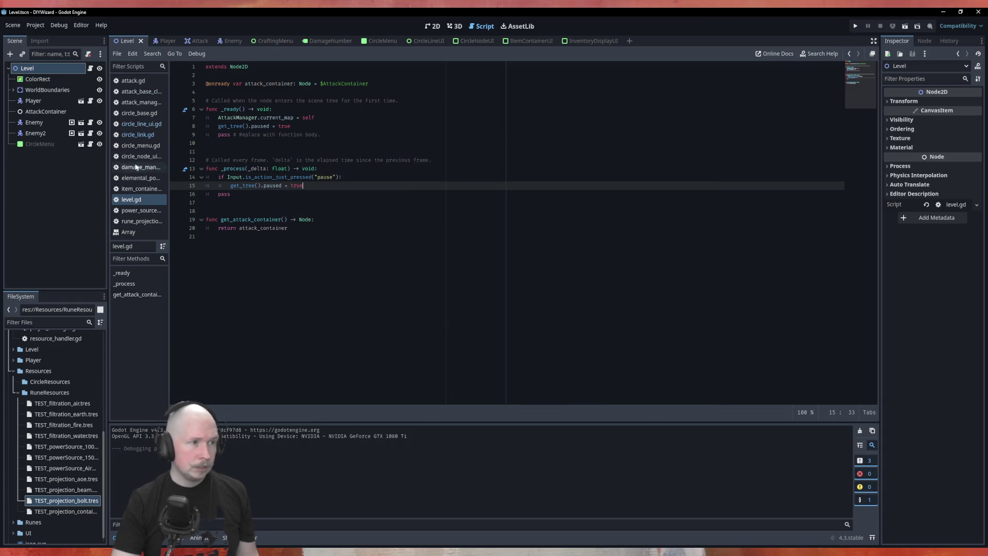
- Open circle_link.gd and highlight its var declarations and every use of node_array
{"action": "left_click", "coordinate": [129, 135]}
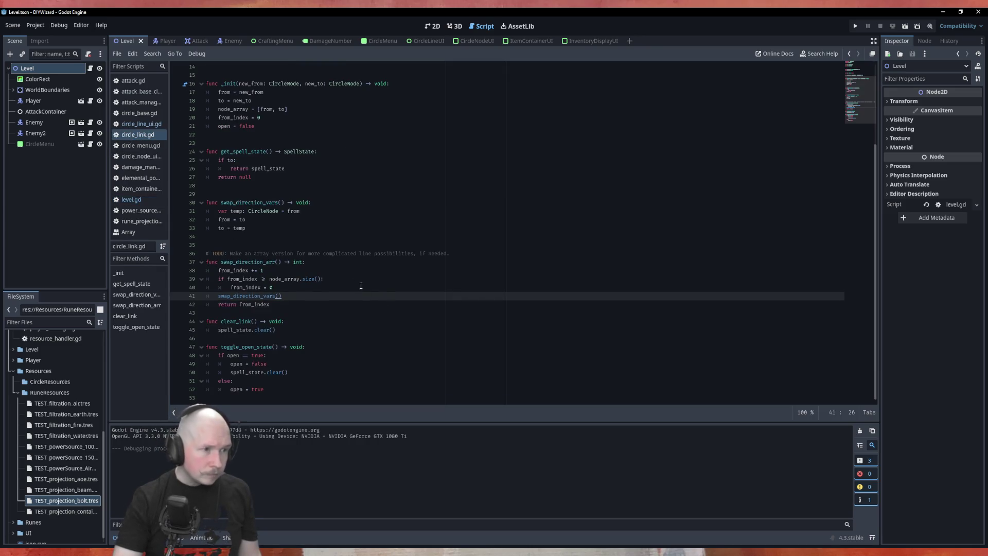
{"action": "scroll", "coordinate": [263, 360], "scroll_direction": "up", "scroll_amount": 5}
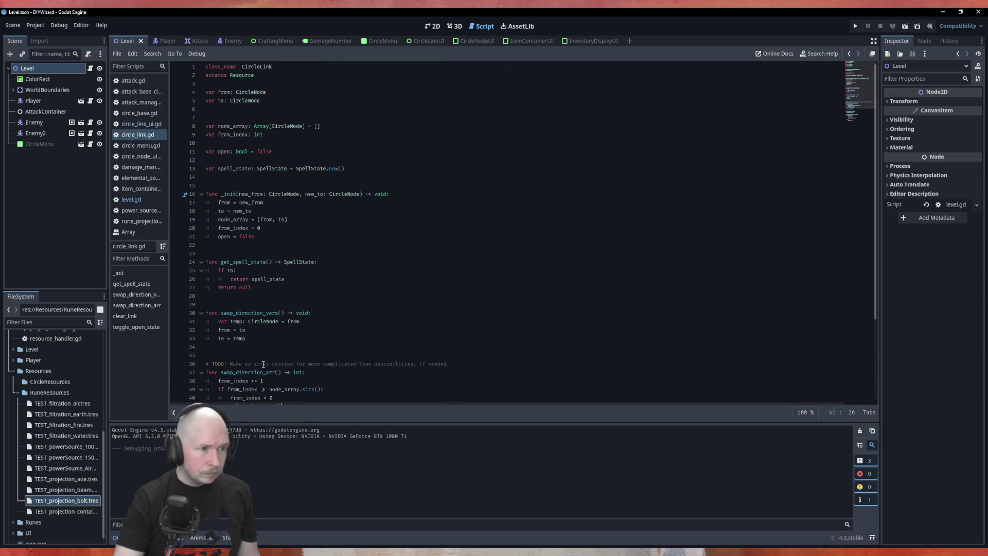
{"action": "double_click", "coordinate": [222, 322]}
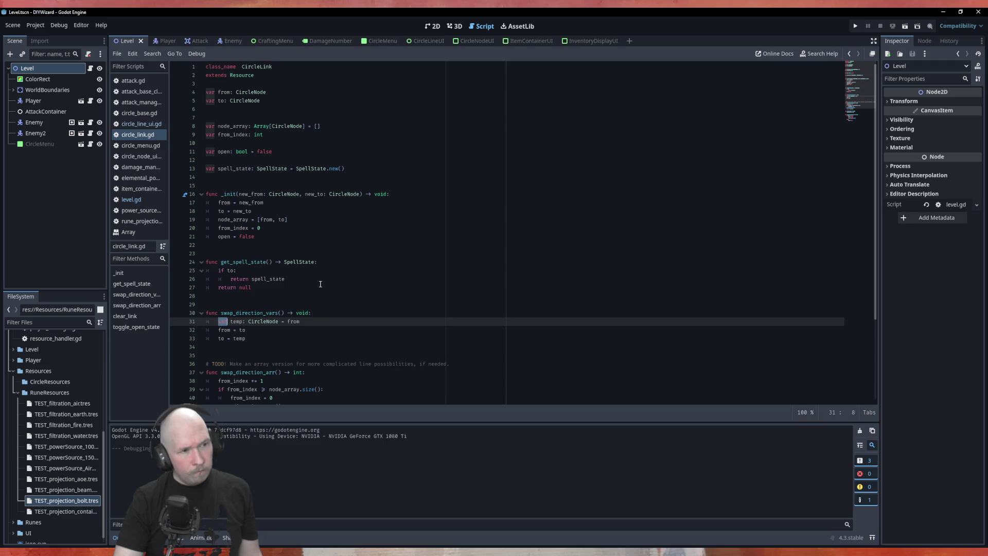
{"action": "double_click", "coordinate": [233, 220]}
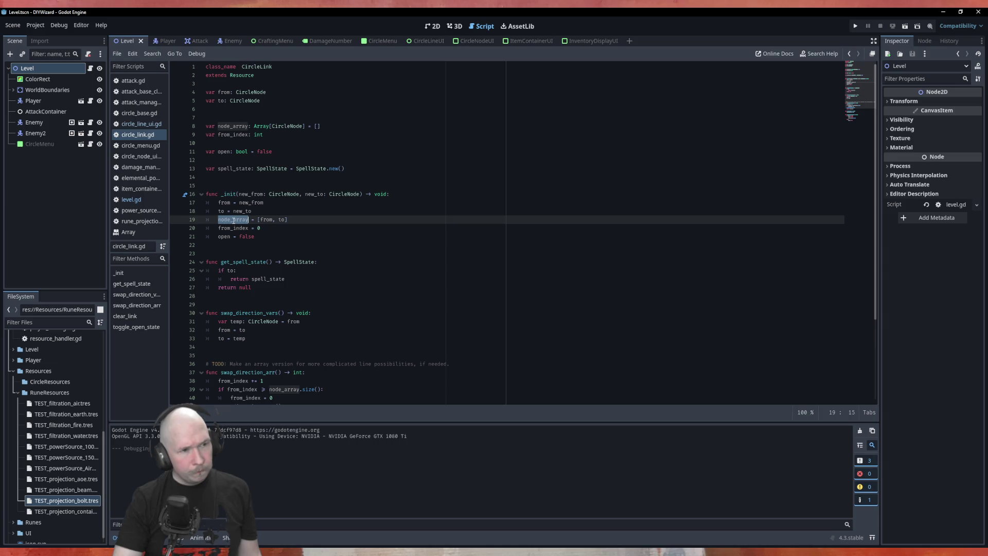
- Look over circle_link.gd, then bring the Krita DIYWizard goal notes to the front
{"action": "scroll", "coordinate": [273, 234], "scroll_direction": "down", "scroll_amount": 5}
{"action": "scroll", "coordinate": [273, 234], "scroll_direction": "up", "scroll_amount": 3}
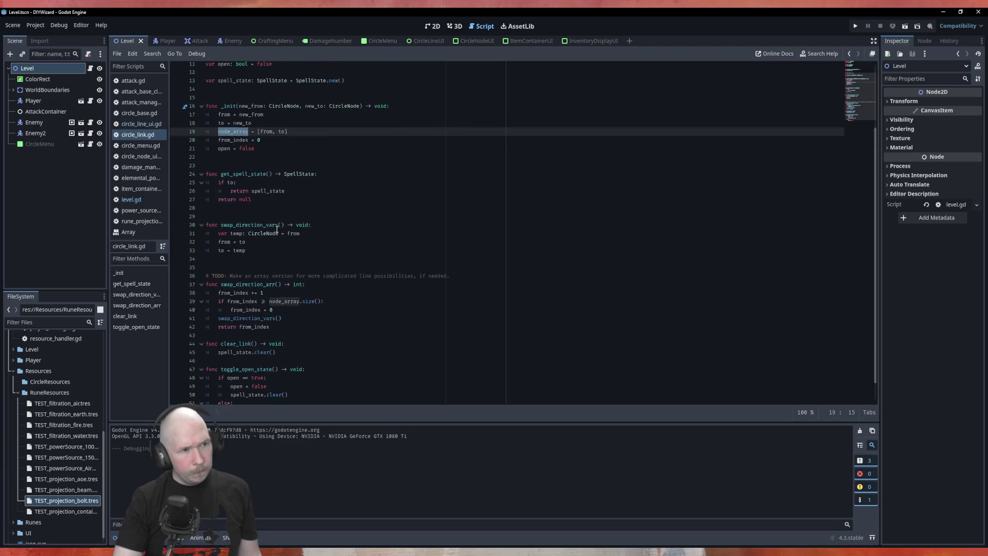
{"action": "scroll", "coordinate": [273, 235], "scroll_direction": "down", "scroll_amount": 3}
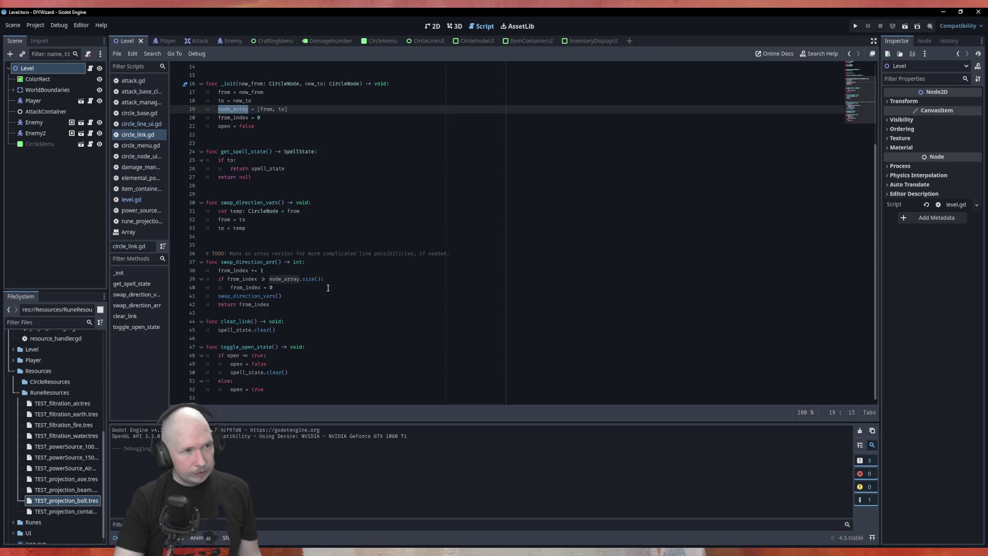
{"action": "scroll", "coordinate": [328, 287], "scroll_direction": "up", "scroll_amount": 4}
{"action": "scroll", "coordinate": [328, 288], "scroll_direction": "down", "scroll_amount": 3}
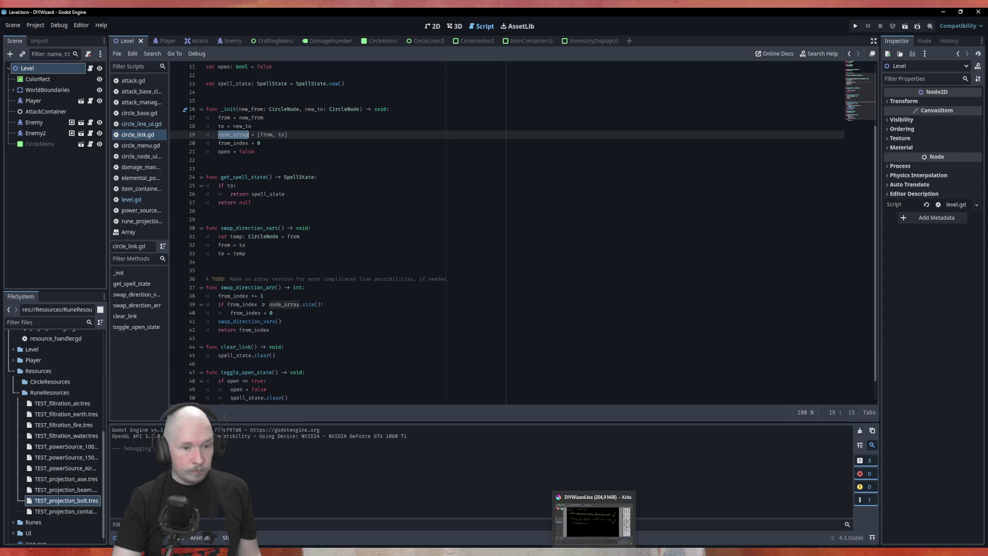
{"action": "left_click", "coordinate": [594, 552]}
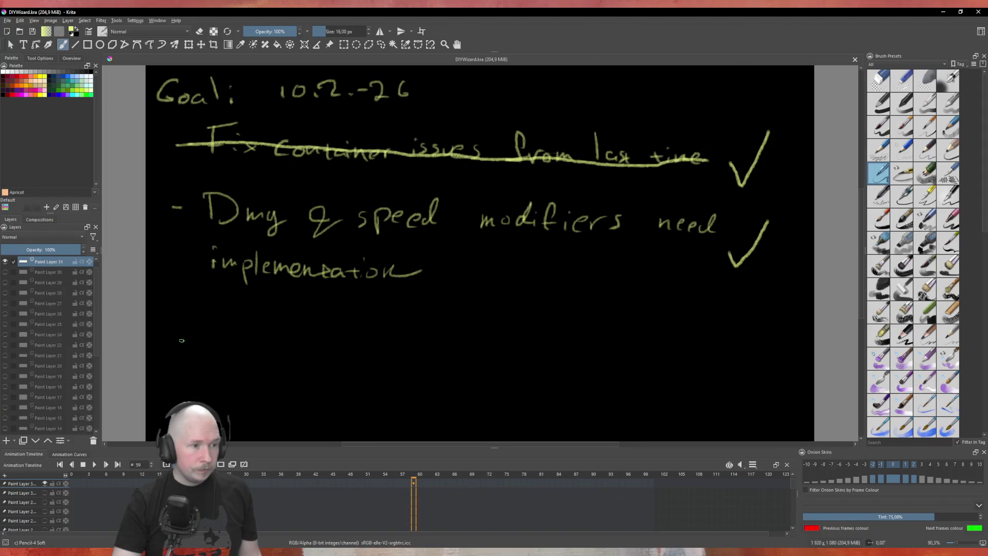
- Hand-write '- link dir swap redesing' below the ticked goals in Krita and save the notes
{"action": "mouse_move", "coordinate": [169, 344]}
{"action": "left_mouse_down"}
{"action": "mouse_move", "coordinate": [220, 352]}
{"action": "mouse_move", "coordinate": [238, 342]}
{"action": "mouse_move", "coordinate": [250, 356]}
{"action": "left_mouse_up"}
{"action": "mouse_move", "coordinate": [252, 319]}
{"action": "left_mouse_down"}
{"action": "mouse_move", "coordinate": [257, 353]}
{"action": "mouse_move", "coordinate": [276, 364]}
{"action": "mouse_move", "coordinate": [326, 360]}
{"action": "mouse_move", "coordinate": [352, 375]}
{"action": "mouse_move", "coordinate": [363, 348]}
{"action": "mouse_move", "coordinate": [397, 369]}
{"action": "mouse_move", "coordinate": [440, 347]}
{"action": "left_mouse_up"}
{"action": "mouse_move", "coordinate": [454, 359]}
{"action": "left_mouse_down"}
{"action": "mouse_move", "coordinate": [449, 372]}
{"action": "mouse_move", "coordinate": [494, 390]}
{"action": "mouse_move", "coordinate": [477, 391]}
{"action": "mouse_move", "coordinate": [480, 372]}
{"action": "mouse_move", "coordinate": [520, 379]}
{"action": "mouse_move", "coordinate": [528, 365]}
{"action": "mouse_move", "coordinate": [553, 367]}
{"action": "mouse_move", "coordinate": [557, 385]}
{"action": "mouse_move", "coordinate": [597, 374]}
{"action": "mouse_move", "coordinate": [584, 384]}
{"action": "mouse_move", "coordinate": [600, 392]}
{"action": "left_mouse_up"}
{"action": "mouse_move", "coordinate": [612, 383]}
{"action": "left_mouse_down"}
{"action": "mouse_move", "coordinate": [616, 374]}
{"action": "mouse_move", "coordinate": [608, 378]}
{"action": "mouse_move", "coordinate": [621, 392]}
{"action": "mouse_move", "coordinate": [640, 392]}
{"action": "mouse_move", "coordinate": [675, 376]}
{"action": "mouse_move", "coordinate": [672, 406]}
{"action": "left_mouse_up"}
{"action": "left_click", "coordinate": [640, 372]}
{"action": "left_click_drag", "start_coordinate": [697, 366], "coordinate": [675, 405]}
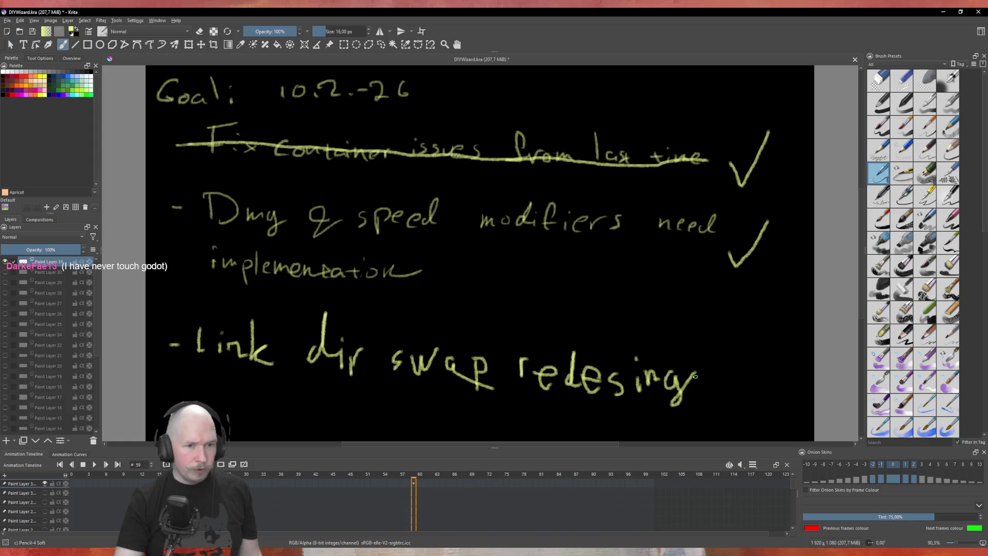
{"action": "mouse_move", "coordinate": [567, 370]}
{"action": "left_mouse_down"}
{"action": "mouse_move", "coordinate": [561, 390]}
{"action": "mouse_move", "coordinate": [576, 390]}
{"action": "left_mouse_up"}
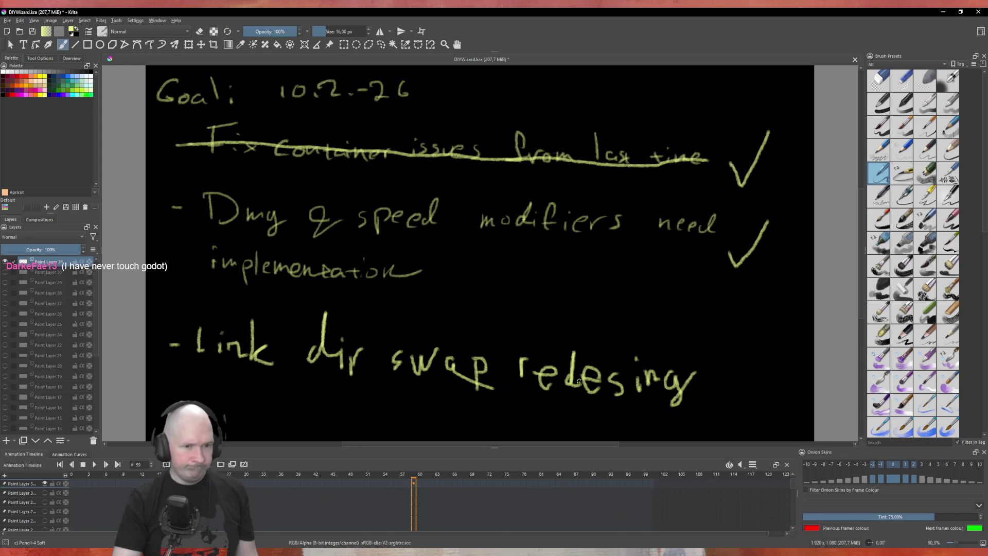
{"action": "left_click", "coordinate": [32, 33]}
- Back in Godot, examine the swap_direction_vars call on line 41 and its function definition
{"action": "key", "text": "alt+Tab"}
{"action": "left_click", "coordinate": [394, 312]}
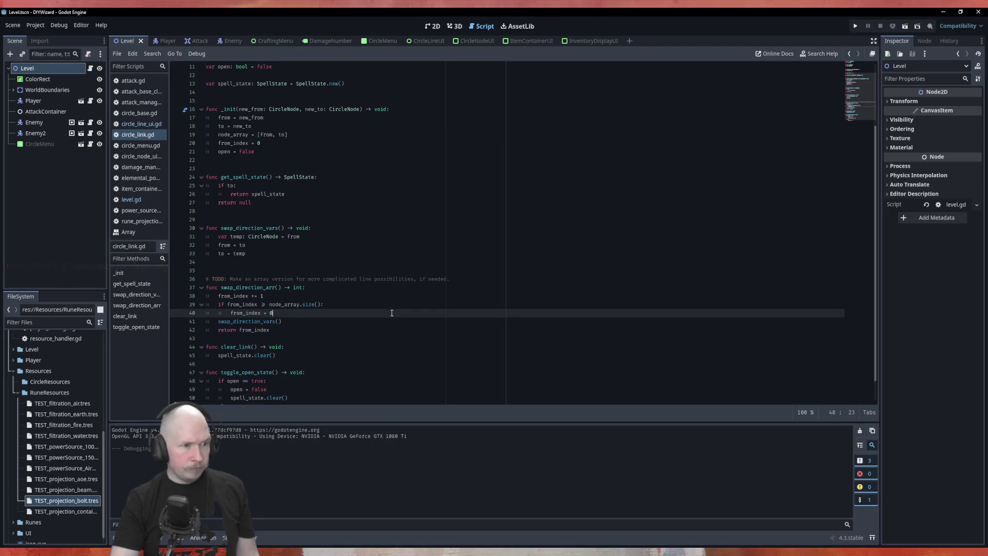
{"action": "double_click", "coordinate": [256, 322]}
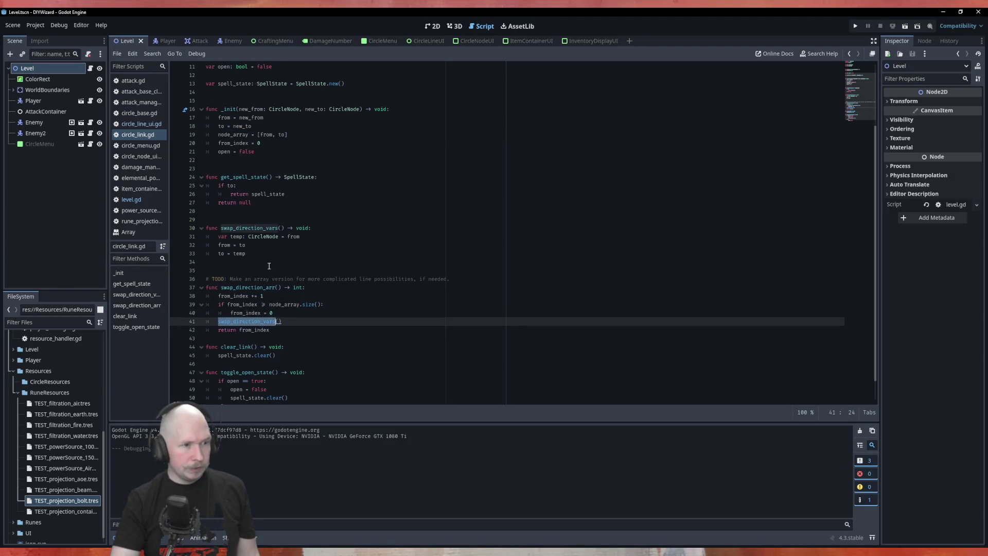
{"action": "left_click", "coordinate": [249, 227]}
{"action": "left_click", "coordinate": [252, 287]}
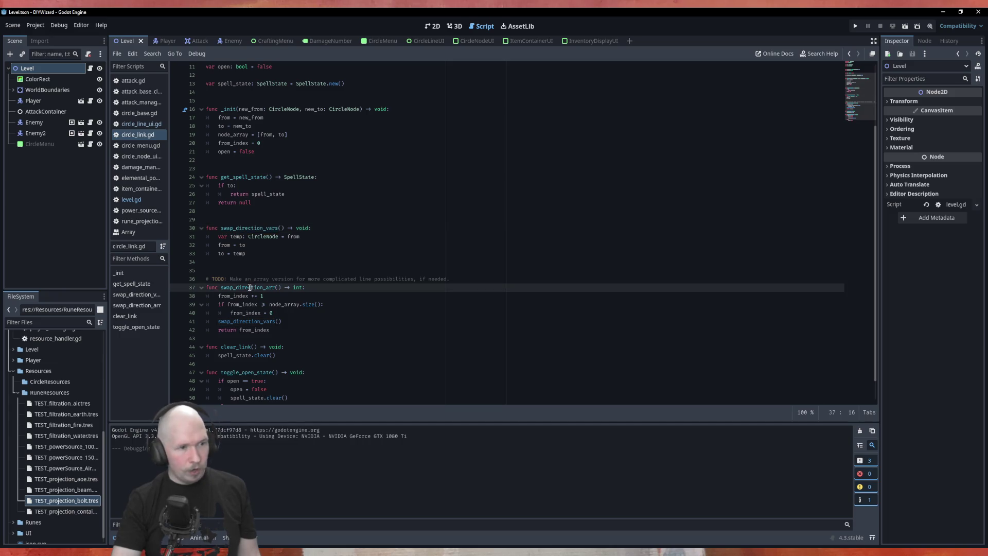
{"action": "double_click", "coordinate": [248, 322]}
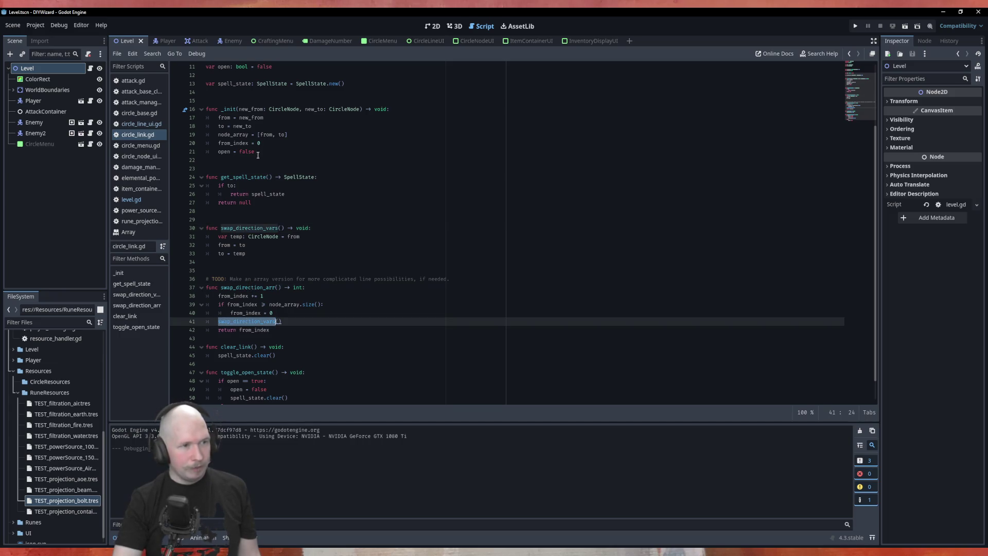
{"action": "scroll", "coordinate": [222, 146], "scroll_direction": "up", "scroll_amount": 4}
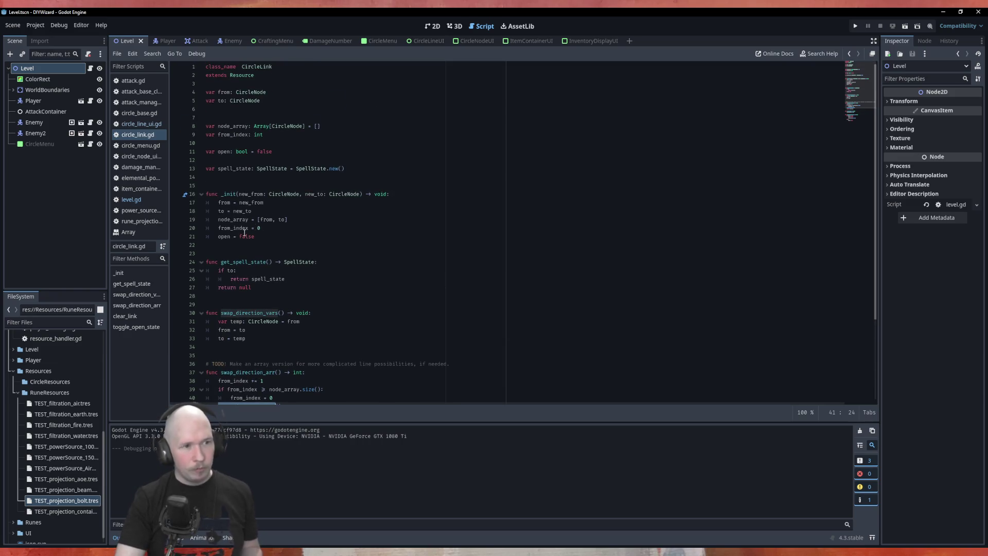
{"action": "scroll", "coordinate": [222, 146], "scroll_direction": "down", "scroll_amount": 1}
{"action": "scroll", "coordinate": [276, 312], "scroll_direction": "down", "scroll_amount": 2}
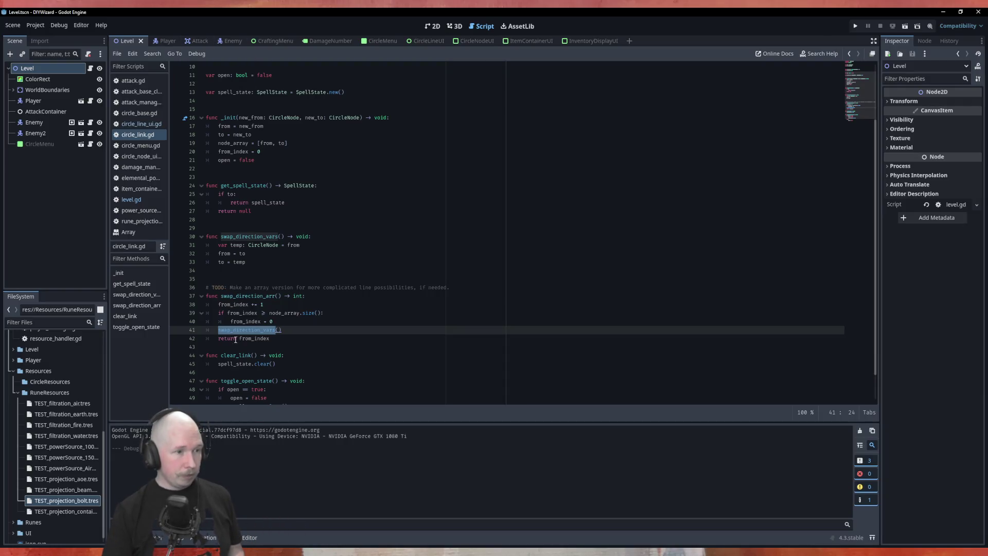
- Inspect the from/to/temp swap lines in swap_direction_vars, undoing a stray edit
{"action": "left_click", "coordinate": [322, 263]}
{"action": "key", "text": "ctrl+z"}
{"action": "key", "text": "ctrl+z"}
{"action": "key", "text": "ctrl+z"}
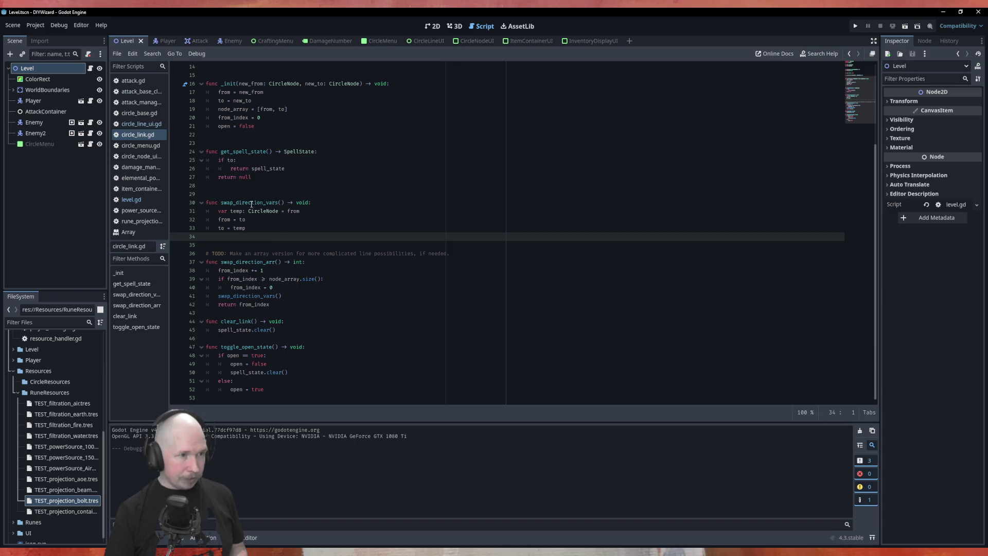
{"action": "left_click", "coordinate": [220, 219]}
{"action": "key", "text": "Down"}
{"action": "key", "text": "shift+End"}
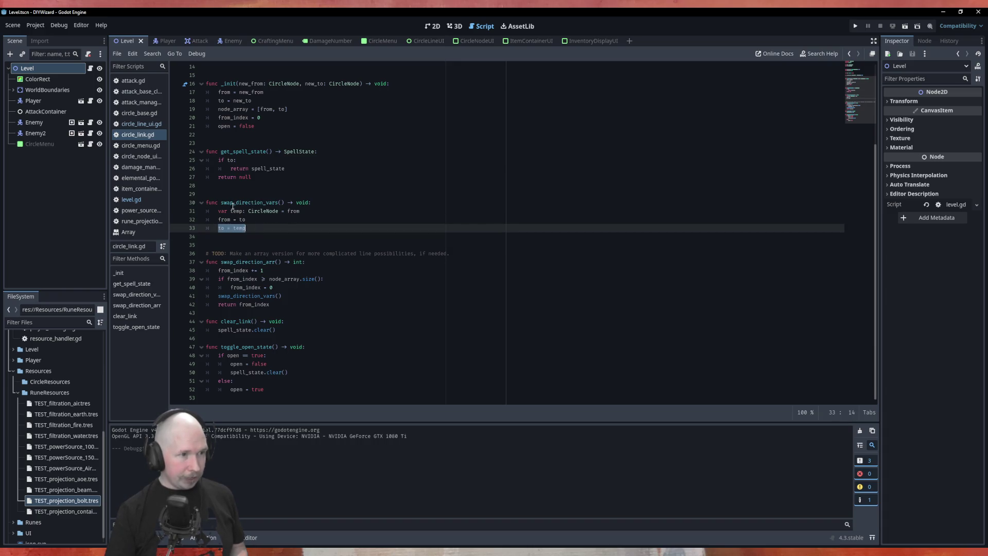
{"action": "left_click", "coordinate": [239, 212]}
{"action": "left_click", "coordinate": [232, 219]}
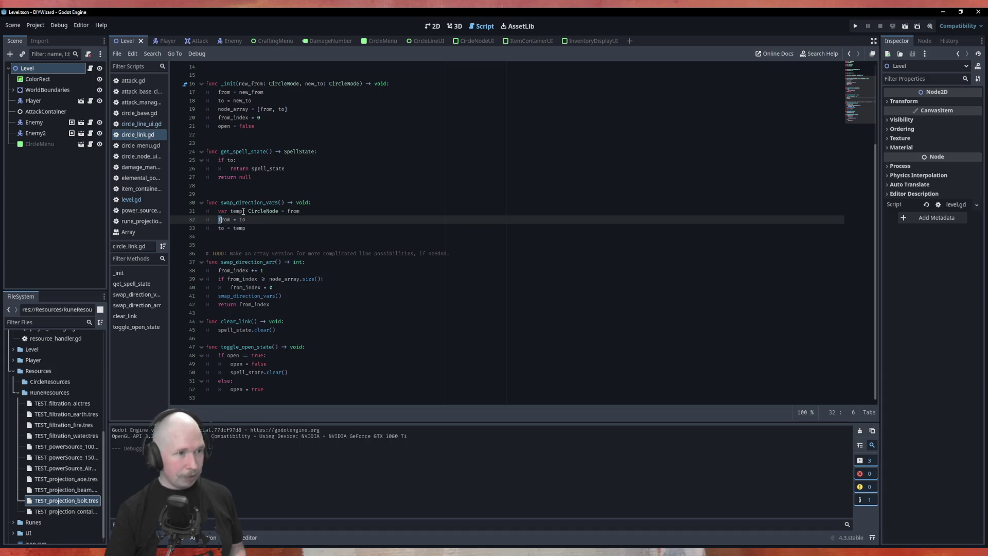
{"action": "left_click", "coordinate": [263, 237]}
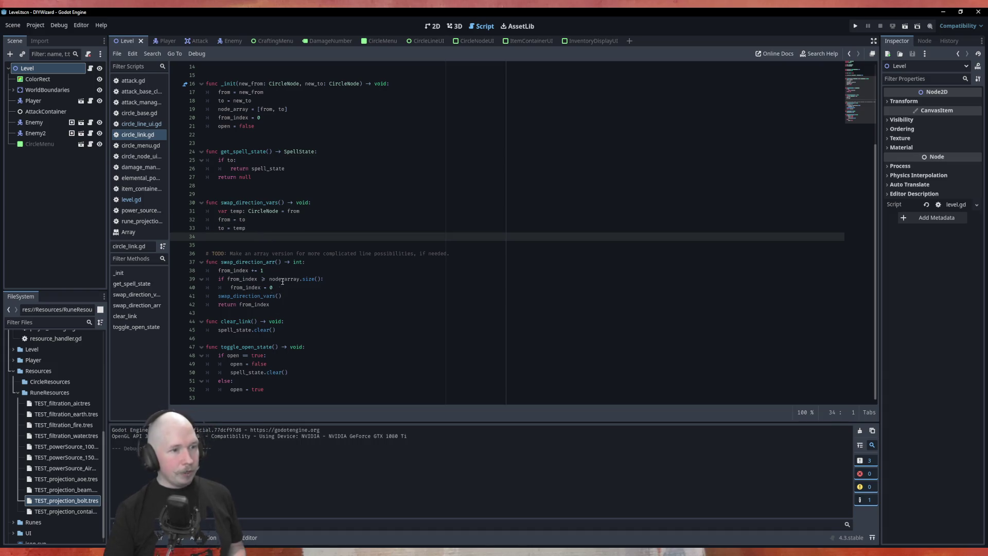
{"action": "scroll", "coordinate": [288, 130], "scroll_direction": "up", "scroll_amount": 5}
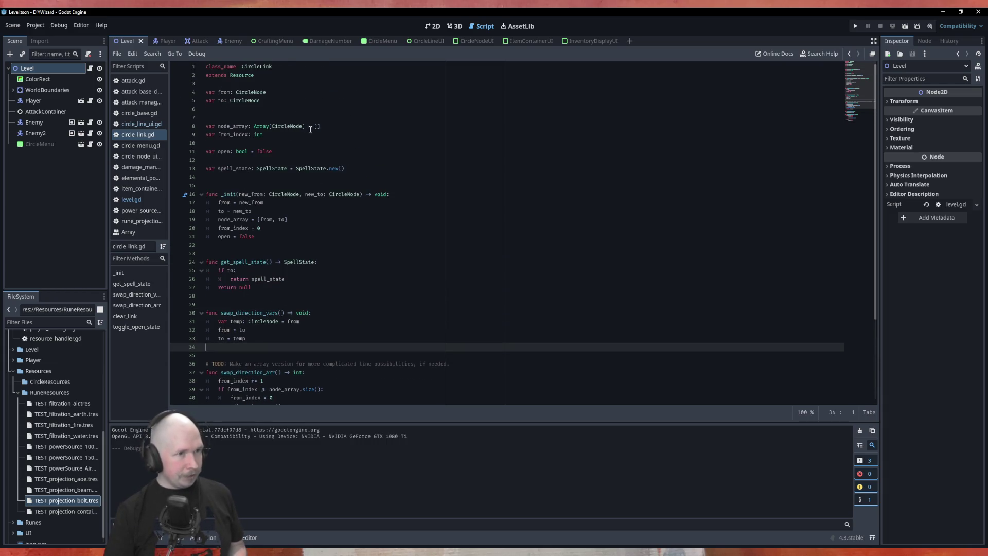
{"action": "scroll", "coordinate": [333, 129], "scroll_direction": "down", "scroll_amount": 5}
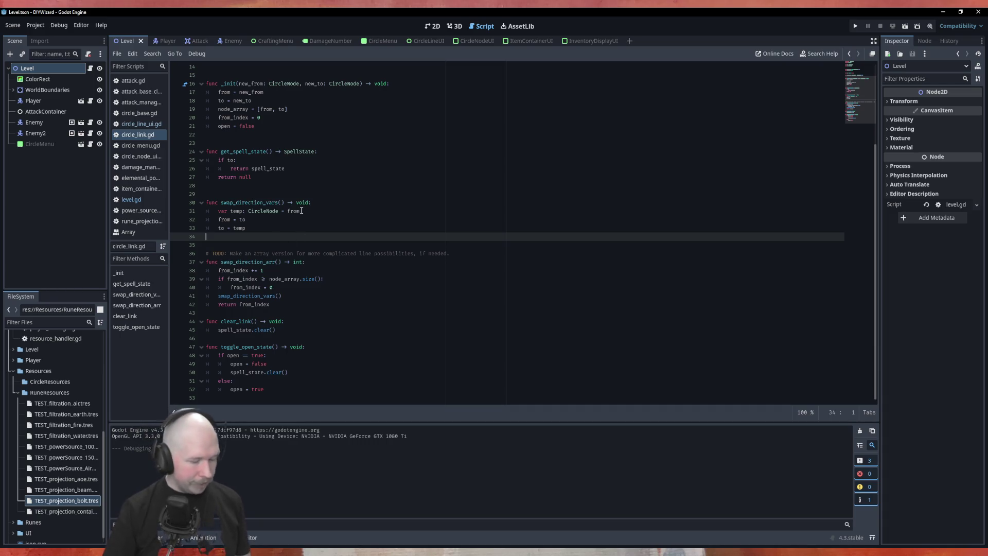
- Clear the stray 'c' on line 34, save circle_link.gd, and run the project
{"action": "type", "text": "c"}
{"action": "left_click", "coordinate": [254, 176]}
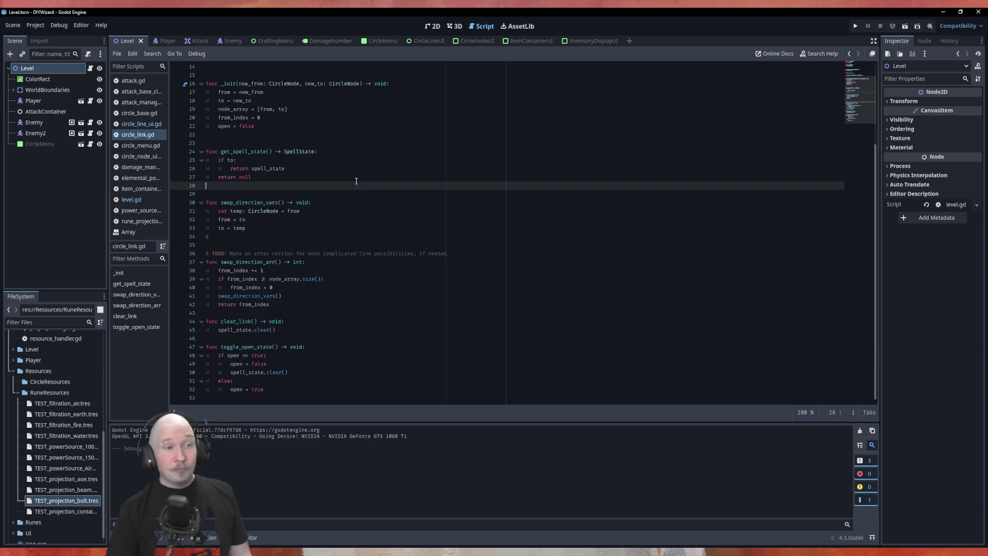
{"action": "left_click", "coordinate": [222, 236]}
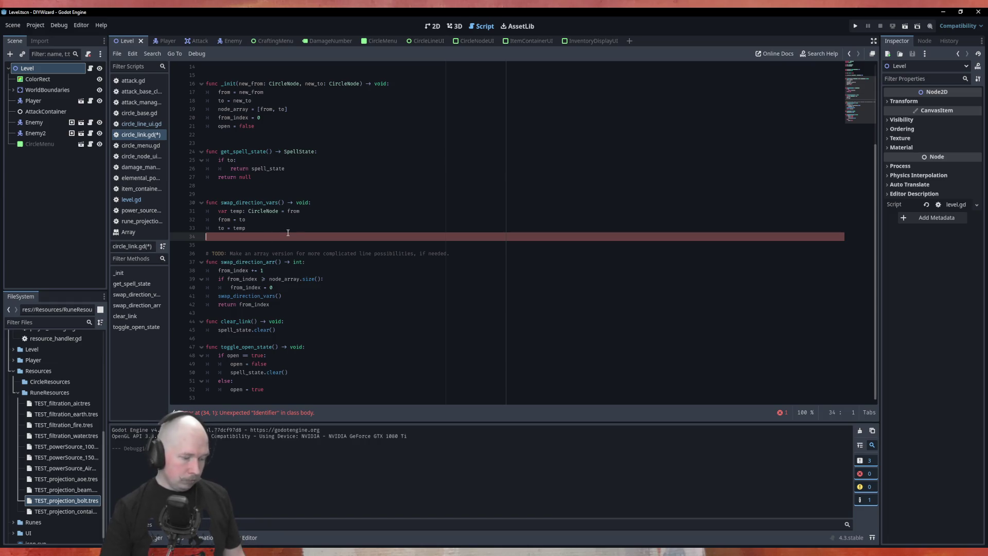
{"action": "key", "text": "ctrl+s"}
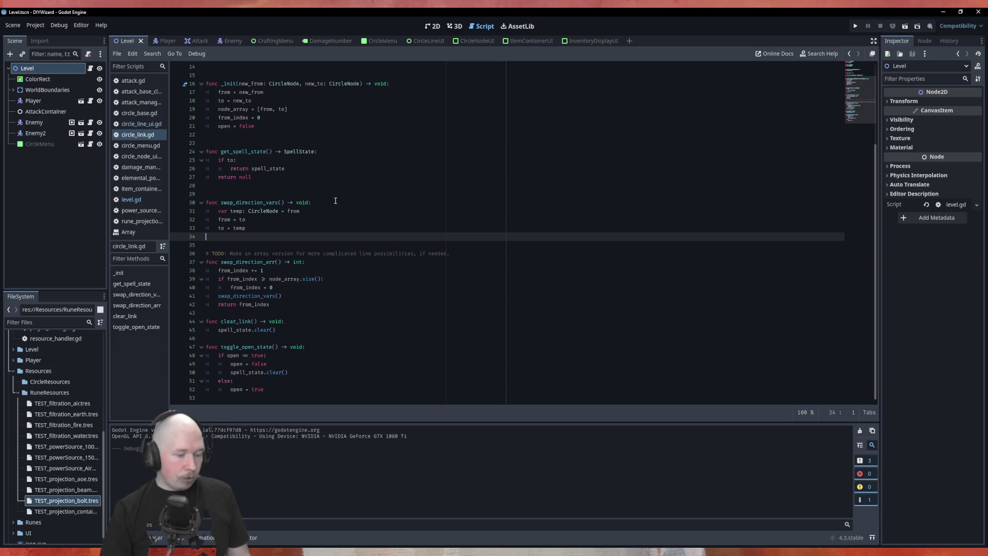
{"action": "key", "text": "F5"}
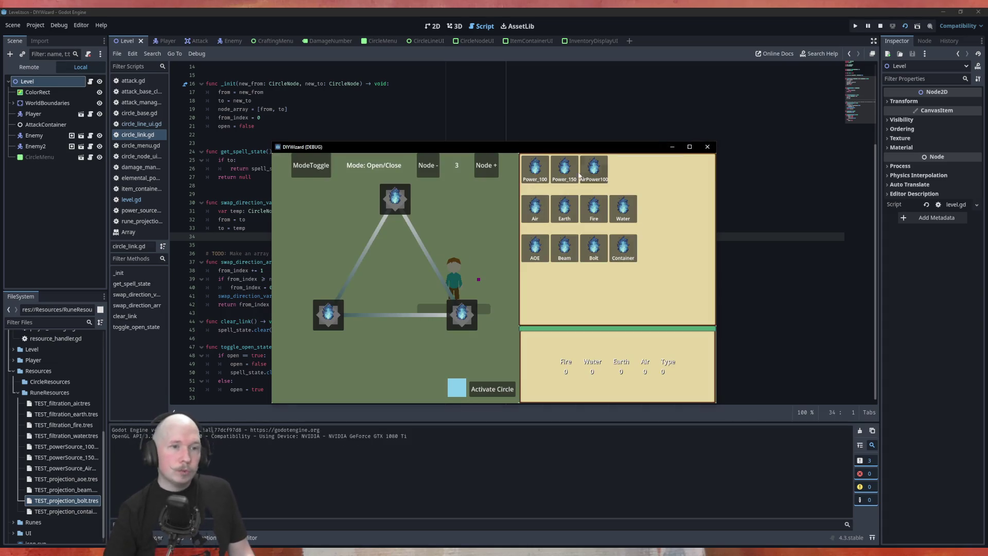
- Grow the circle to five nodes and place Power_100, Earth, Fire and Bolt runes
{"action": "left_click", "coordinate": [486, 165]}
{"action": "left_click", "coordinate": [486, 165]}
{"action": "left_click_drag", "start_coordinate": [535, 169], "coordinate": [396, 200]}
{"action": "mouse_move", "coordinate": [535, 169]}
{"action": "left_mouse_down"}
{"action": "mouse_move", "coordinate": [485, 202]}
{"action": "mouse_move", "coordinate": [395, 201]}
{"action": "left_mouse_up"}
{"action": "mouse_move", "coordinate": [564, 209]}
{"action": "left_mouse_down"}
{"action": "mouse_move", "coordinate": [566, 242]}
{"action": "mouse_move", "coordinate": [451, 344]}
{"action": "left_mouse_up"}
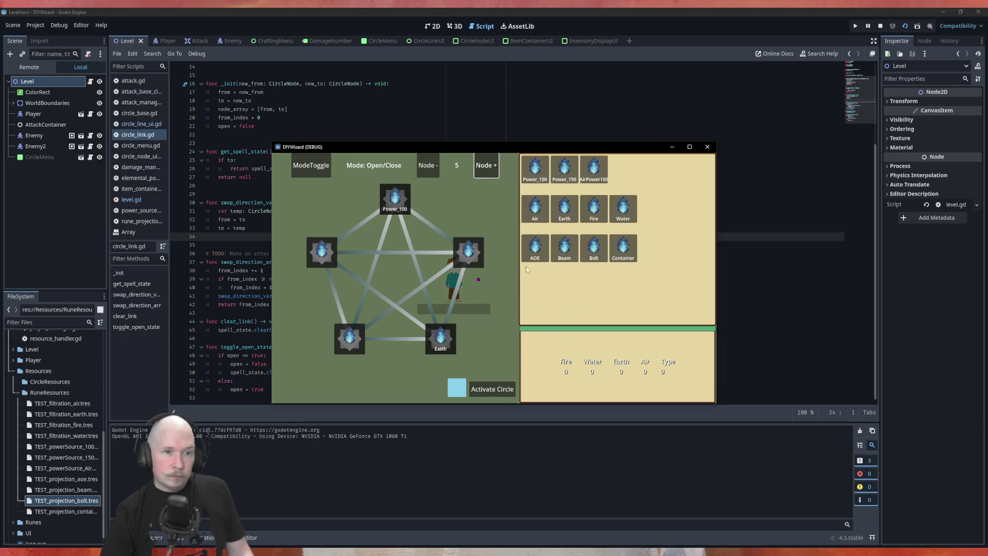
{"action": "mouse_move", "coordinate": [594, 209]}
{"action": "left_mouse_down"}
{"action": "mouse_move", "coordinate": [387, 347]}
{"action": "mouse_move", "coordinate": [356, 342]}
{"action": "left_mouse_up"}
{"action": "mouse_move", "coordinate": [594, 247]}
{"action": "left_mouse_down"}
{"action": "mouse_move", "coordinate": [355, 281]}
{"action": "mouse_move", "coordinate": [321, 252]}
{"action": "mouse_move", "coordinate": [579, 273]}
{"action": "mouse_move", "coordinate": [486, 270]}
{"action": "mouse_move", "coordinate": [468, 255]}
{"action": "left_mouse_up"}
- Open the Power–Fire, Power–Earth, Bolt–Earth and Bolt–Fire links, reverse the Bolt links, and activate
{"action": "left_click", "coordinate": [371, 271]}
{"action": "left_click", "coordinate": [420, 274]}
{"action": "left_click", "coordinate": [456, 294]}
{"action": "left_click", "coordinate": [341, 304]}
{"action": "left_click", "coordinate": [311, 165]}
{"action": "left_click", "coordinate": [336, 296]}
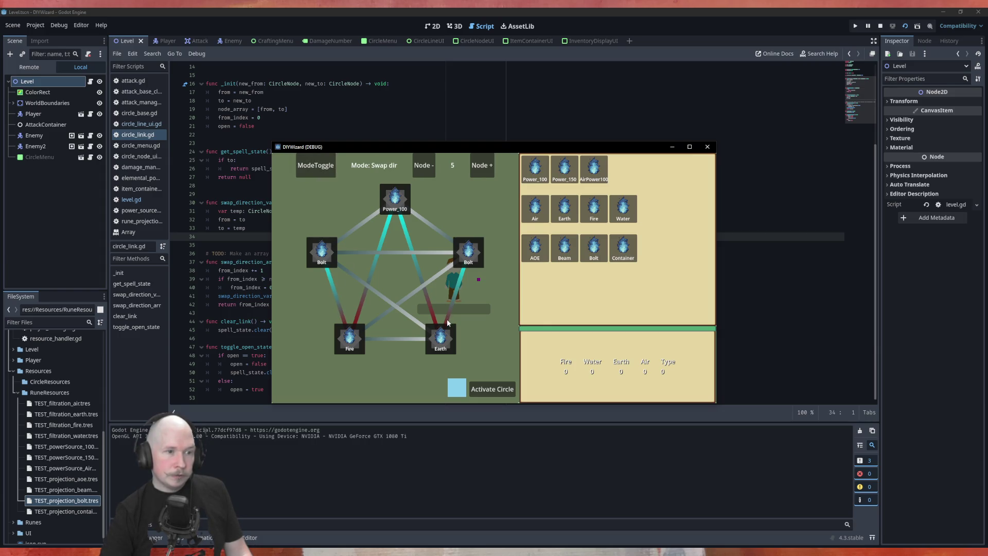
{"action": "left_click", "coordinate": [451, 309]}
{"action": "left_click", "coordinate": [331, 283]}
{"action": "left_click", "coordinate": [492, 389]}
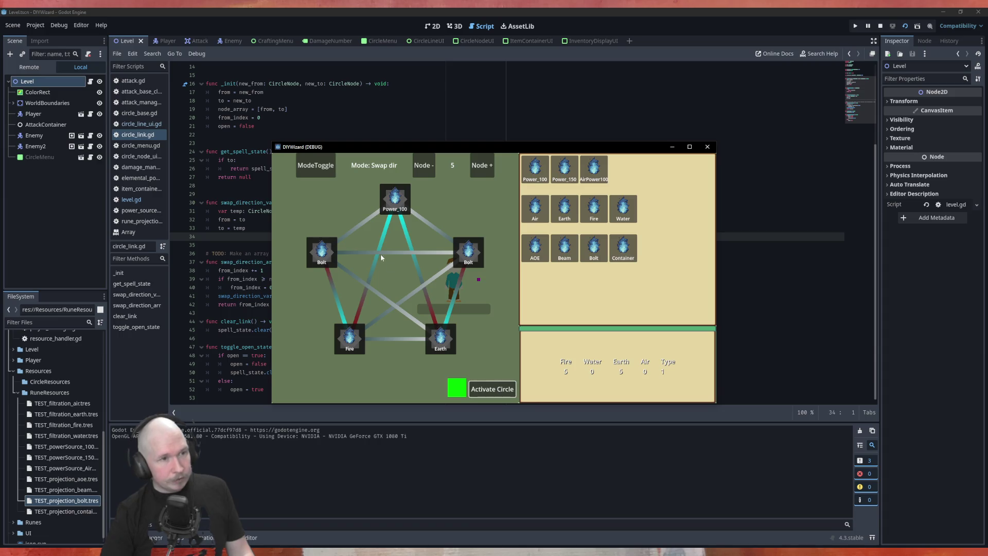
- Close the circle menu and fire bolts at the red targets while walking right and down
{"action": "key", "text": "Tab"}
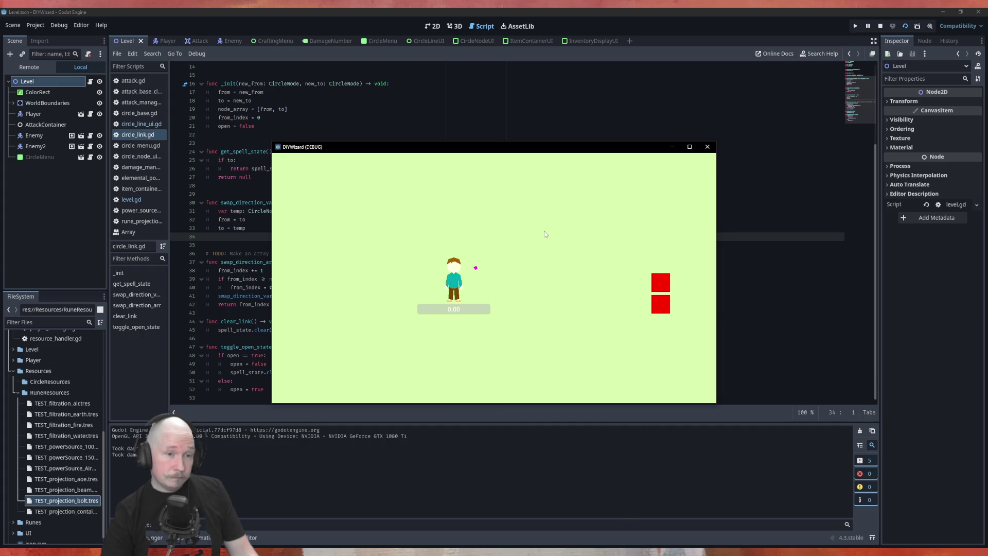
{"action": "left_click", "coordinate": [571, 286]}
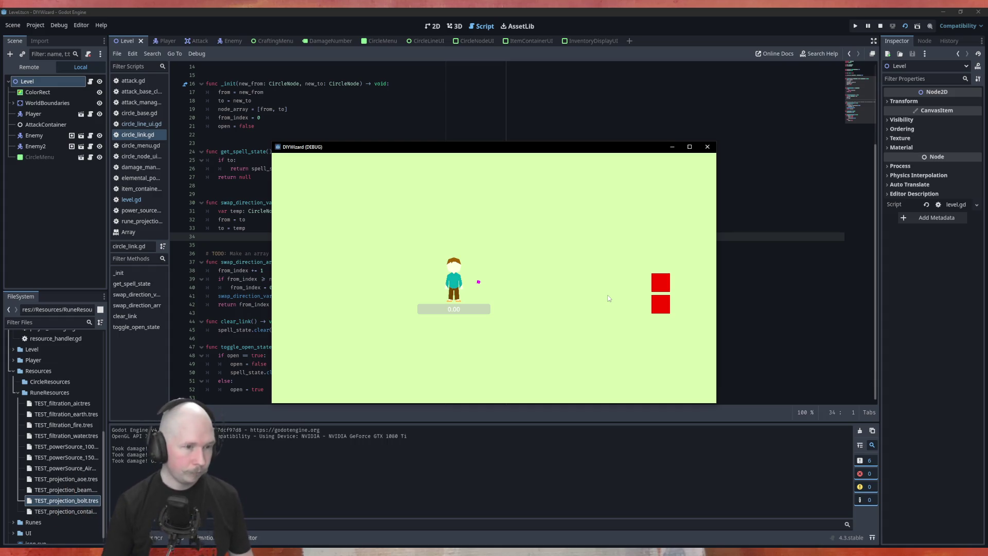
{"action": "key", "text": "d"}
{"action": "left_click", "coordinate": [609, 298]}
{"action": "key", "text": "s"}
{"action": "key", "text": "d"}
{"action": "key", "text": "d"}
{"action": "key", "text": "s"}
- Reposition the character, fire more bolts at the red targets, then close the game window
{"action": "key", "text": "w"}
{"action": "key", "text": "a"}
{"action": "key", "text": "s"}
{"action": "left_click", "coordinate": [679, 287]}
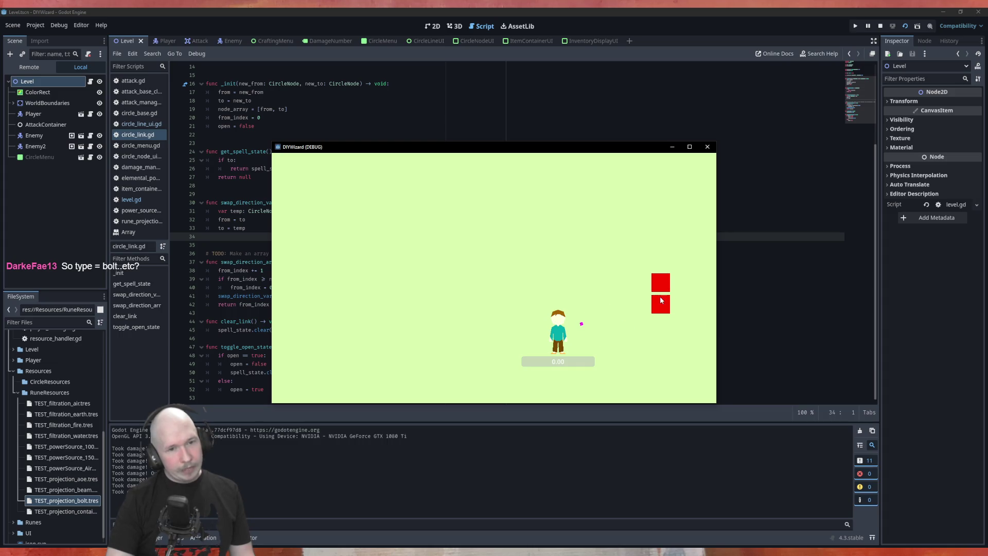
{"action": "key", "text": "s"}
{"action": "left_click", "coordinate": [662, 299]}
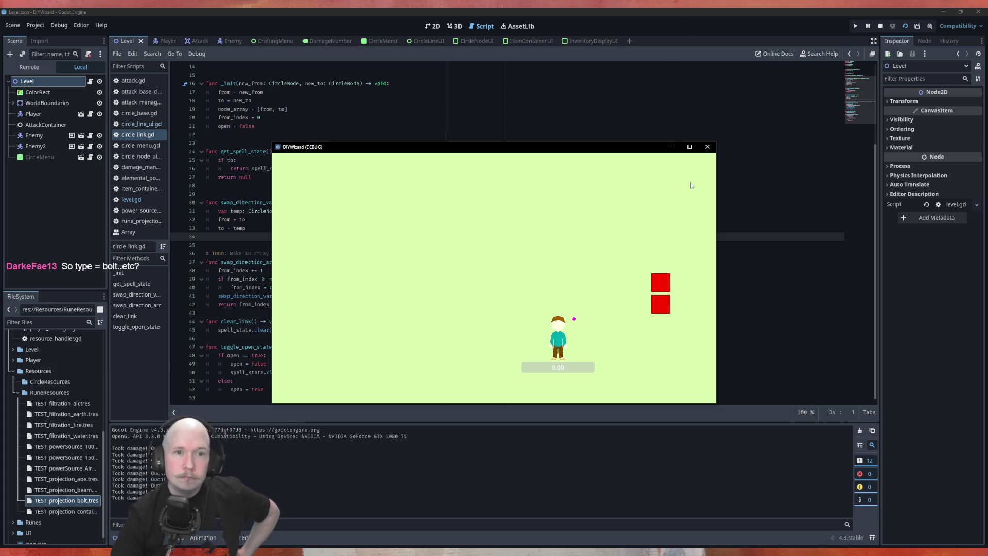
{"action": "left_click", "coordinate": [707, 147]}
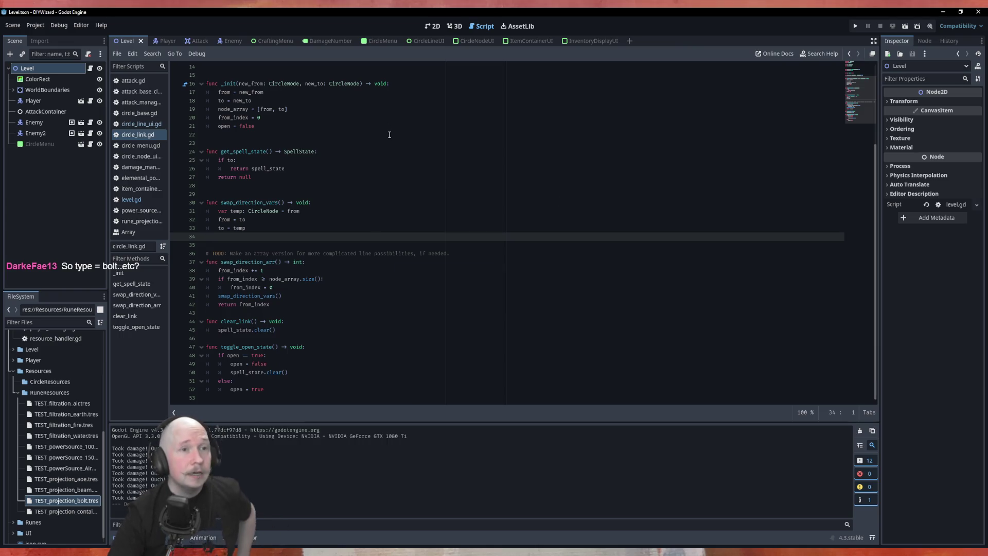
- Relaunch and stop the game, then open rune_projection.gd at its top
{"action": "key", "text": "F5"}
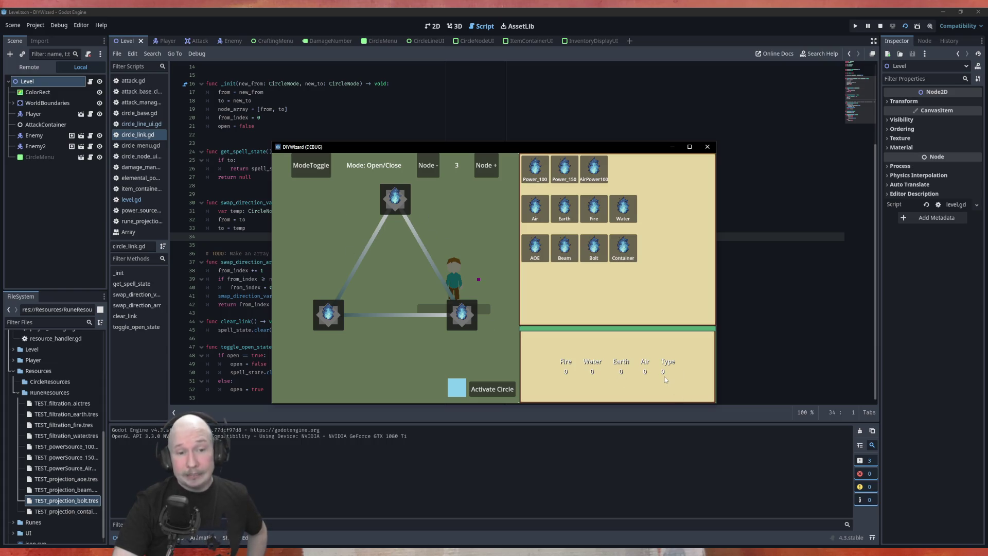
{"action": "left_click", "coordinate": [707, 147]}
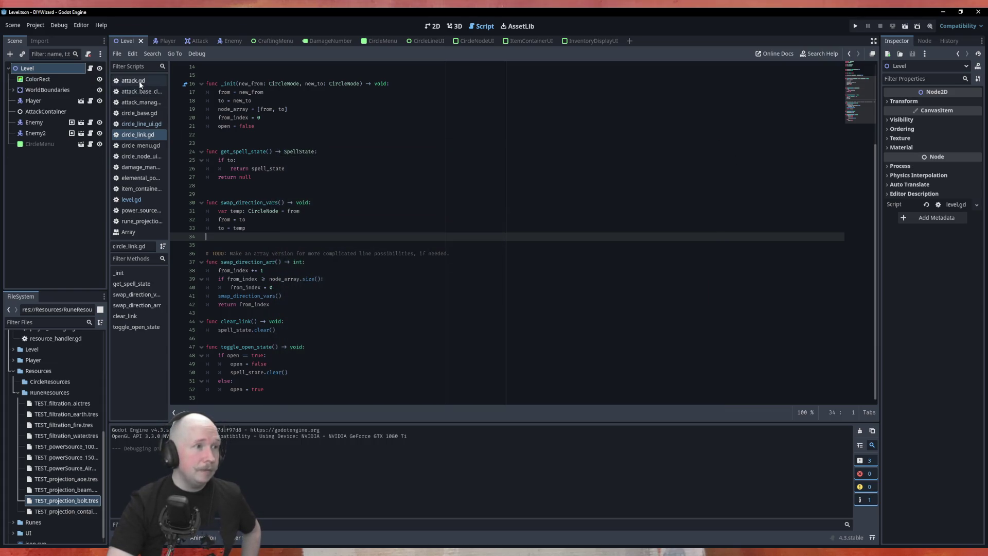
{"action": "left_click", "coordinate": [141, 221]}
{"action": "scroll", "coordinate": [267, 75], "scroll_direction": "up", "scroll_amount": 5}
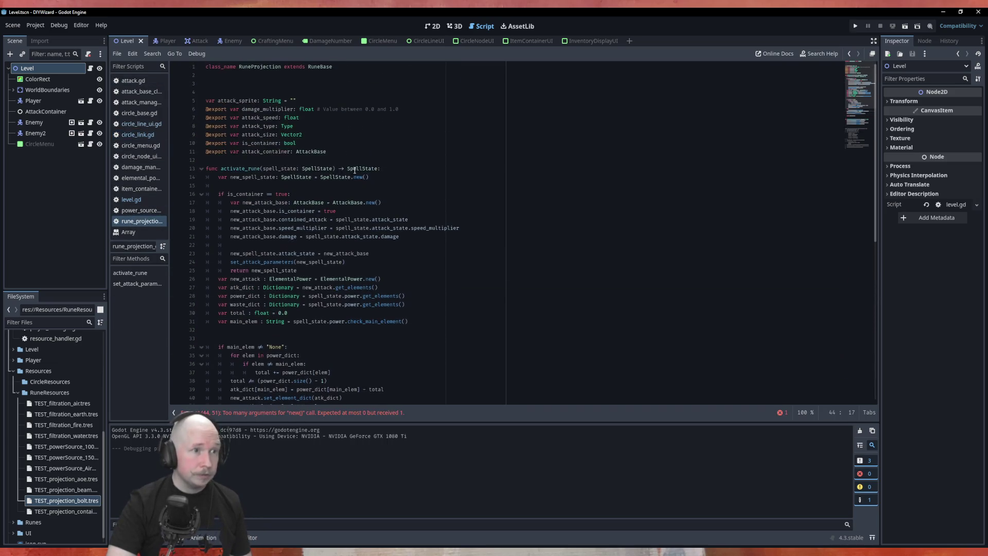
- In RuneBase.gd, add a TODO comment about removing CONTAINER above the Type enum and save
{"action": "left_click", "coordinate": [319, 67], "text": "ctrl"}
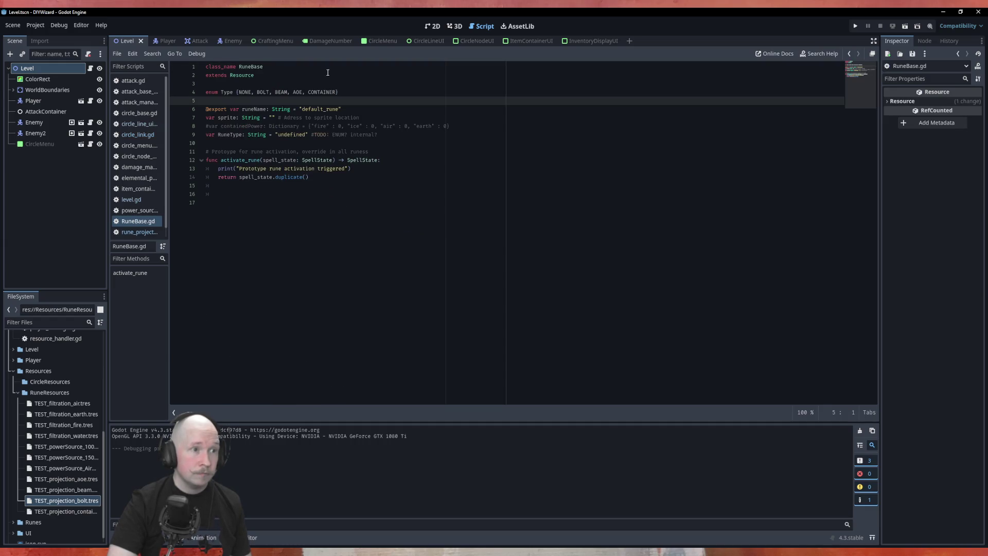
{"action": "left_click", "coordinate": [223, 84]}
{"action": "double_click", "coordinate": [251, 92]}
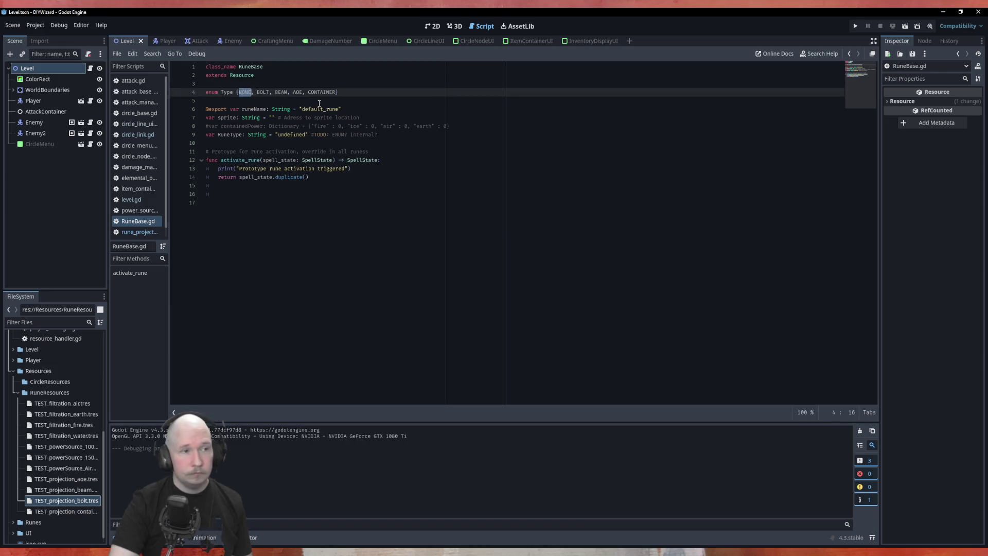
{"action": "left_click", "coordinate": [281, 79]}
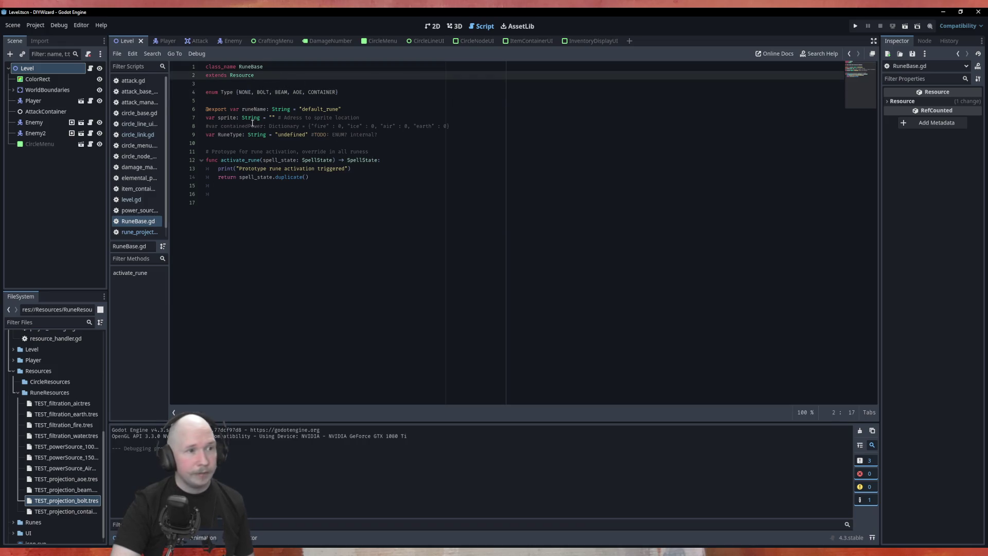
{"action": "double_click", "coordinate": [261, 94]}
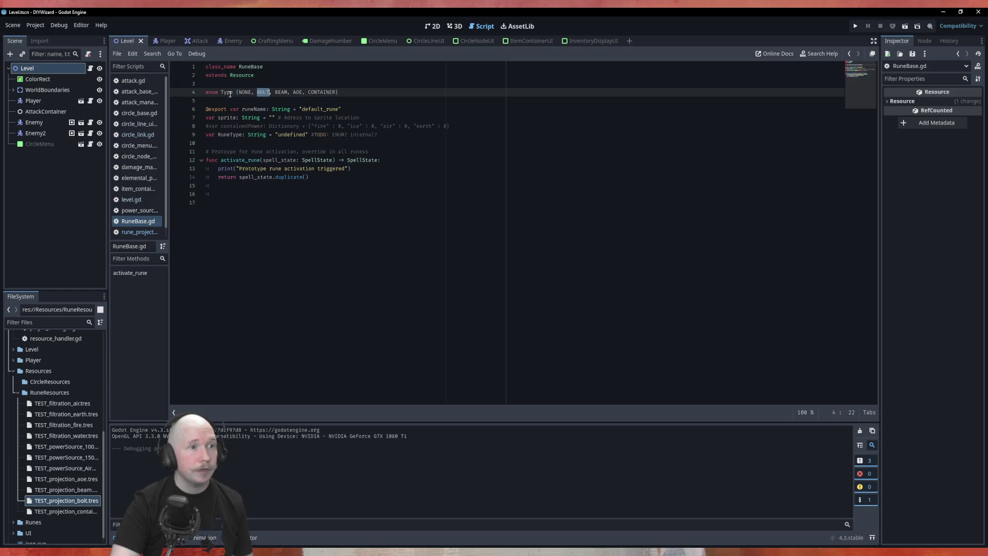
{"action": "double_click", "coordinate": [321, 92]}
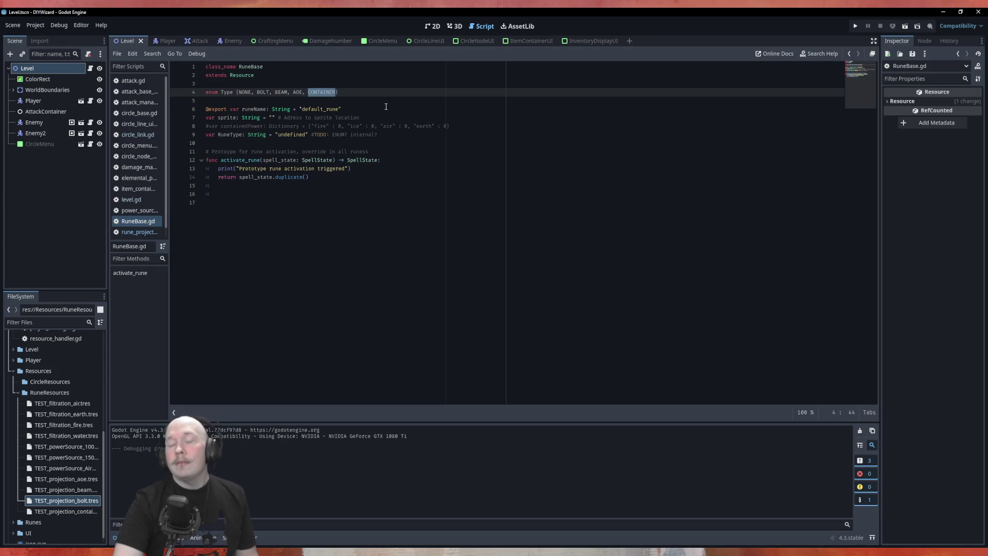
{"action": "left_click", "coordinate": [302, 83]}
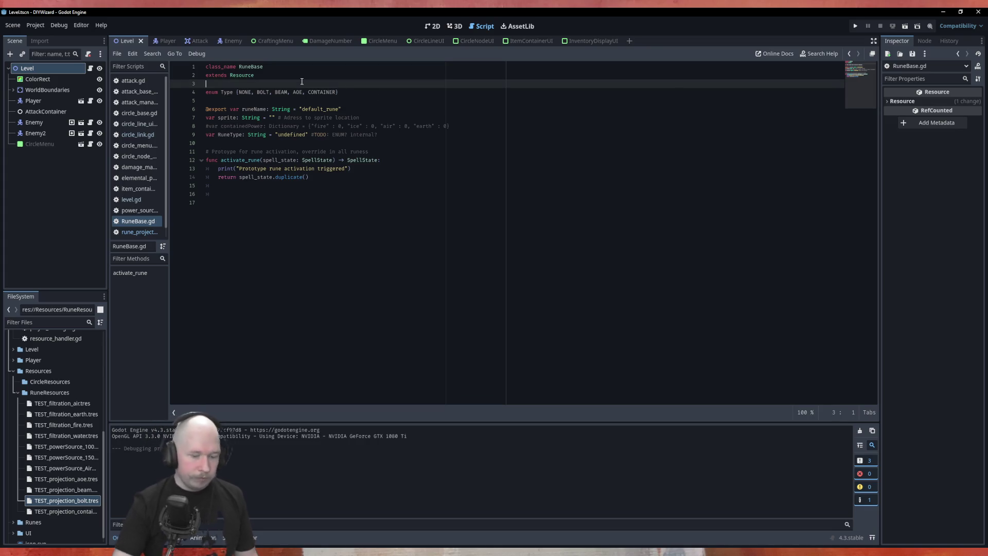
{"action": "key", "text": "Return"}
{"action": "type", "text": "# '"}
{"action": "type", "text": "TODO R"}
{"action": "type", "text": "emov"}
{"action": "type", "text": "ing"}
{"action": "type", "text": "Con"}
{"action": "type", "text": "ONTAINER "}
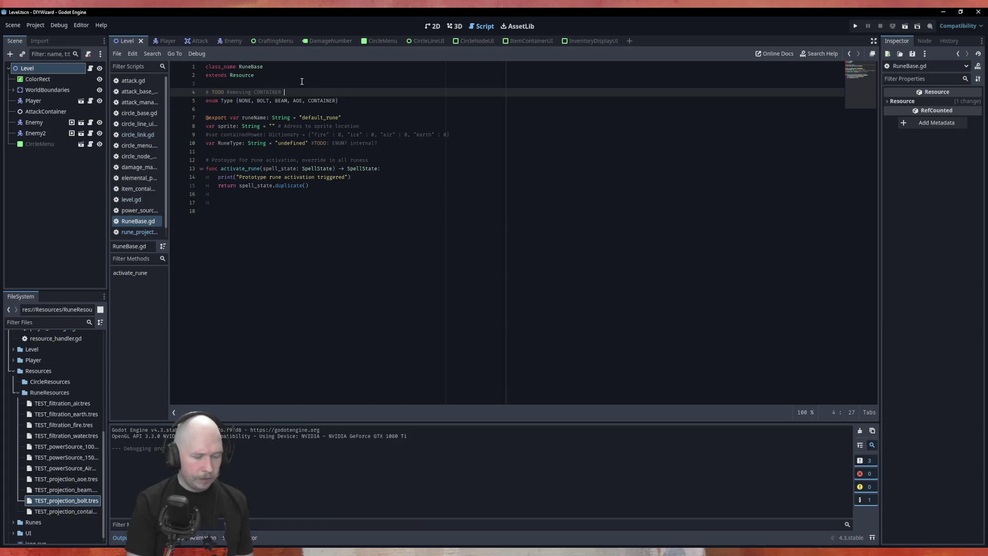
{"action": "type", "text": "had weird issues"}
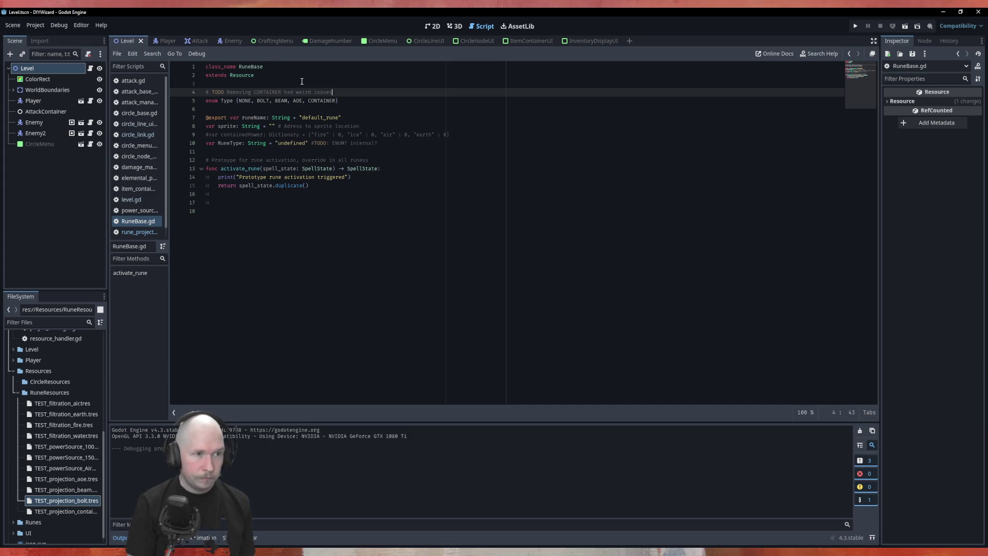
{"action": "type", "text": ". Wh"}
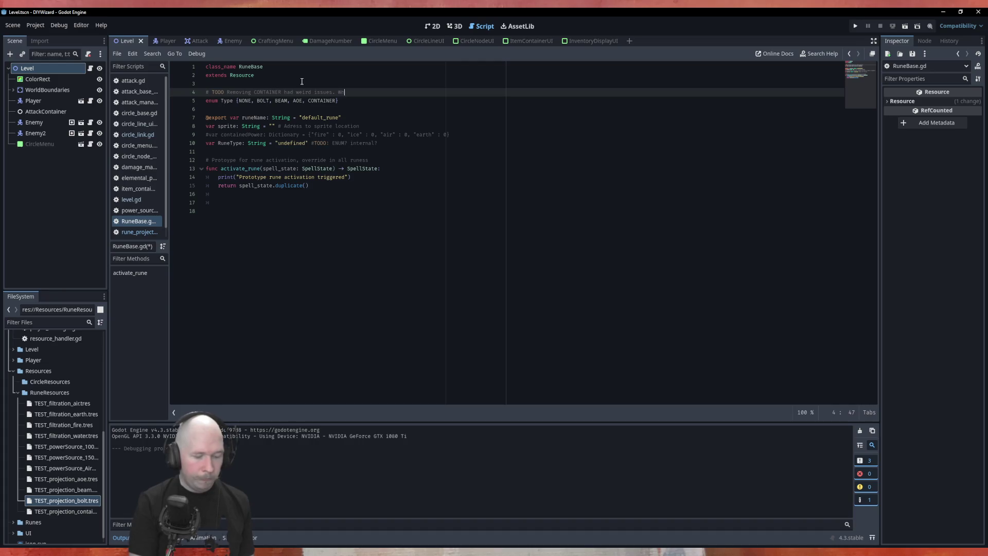
{"action": "type", "text": "? Remove it."}
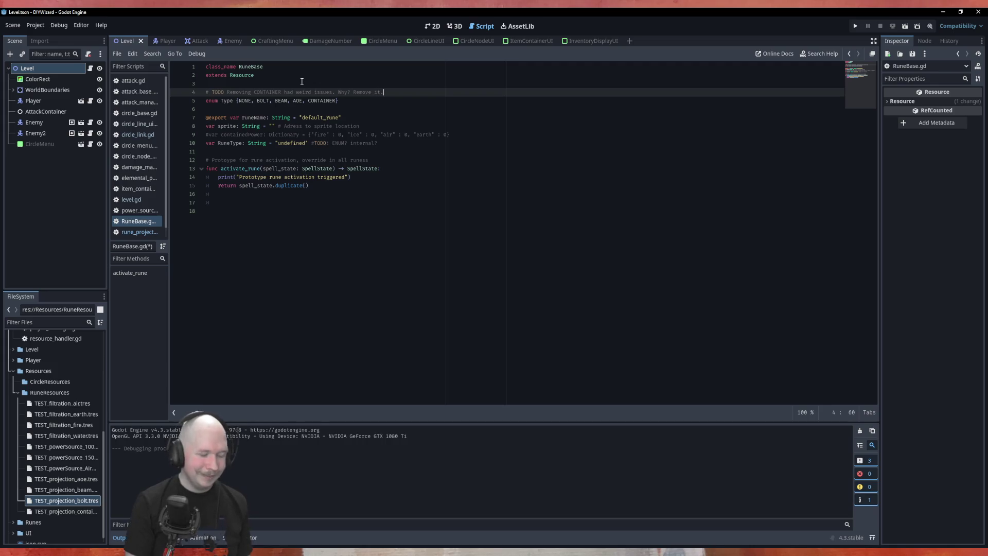
{"action": "key", "text": "ctrl+s"}
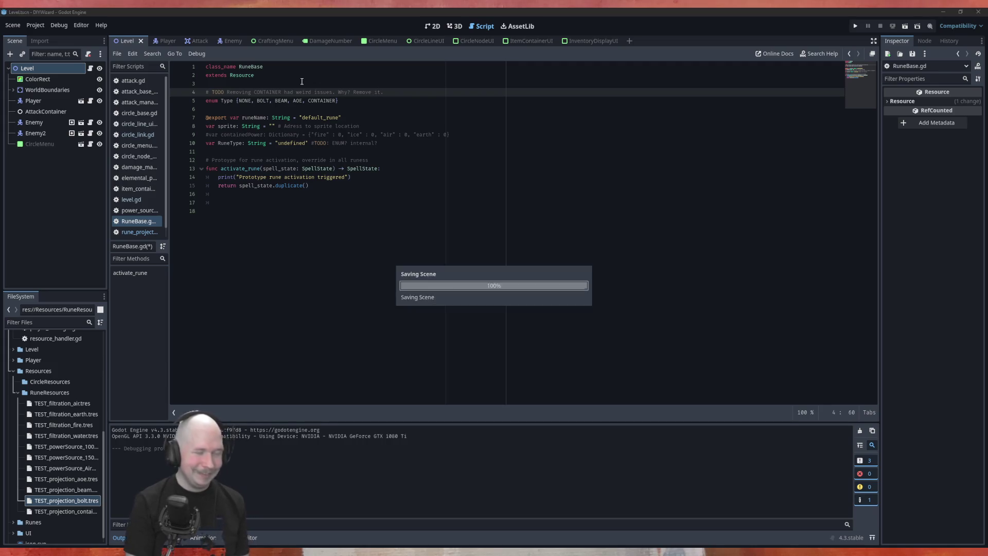
- Delete CONTAINER from the Type enum, save, and run the project with F5
{"action": "double_click", "coordinate": [327, 102]}
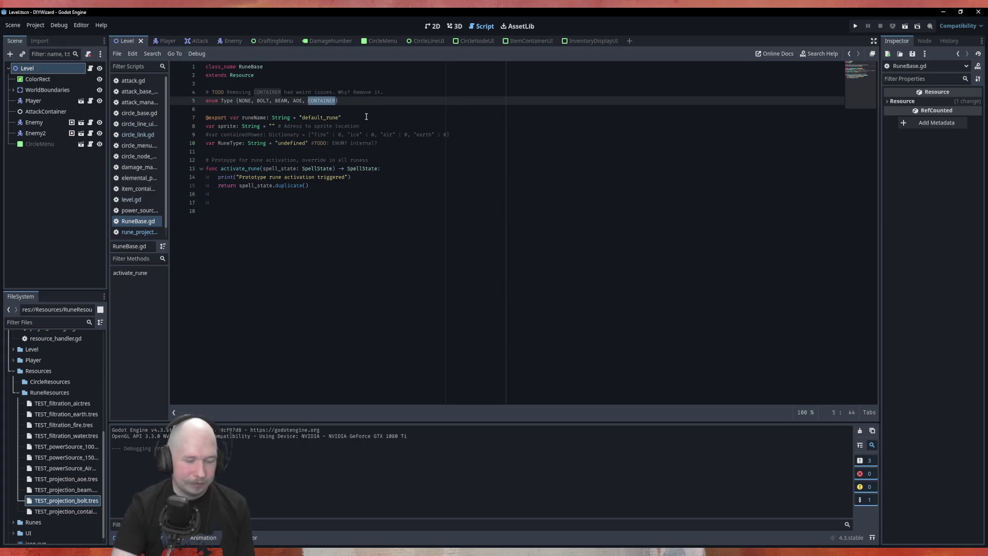
{"action": "key", "text": "BackSpace"}
{"action": "key", "text": "BackSpace"}
{"action": "key", "text": "BackSpace"}
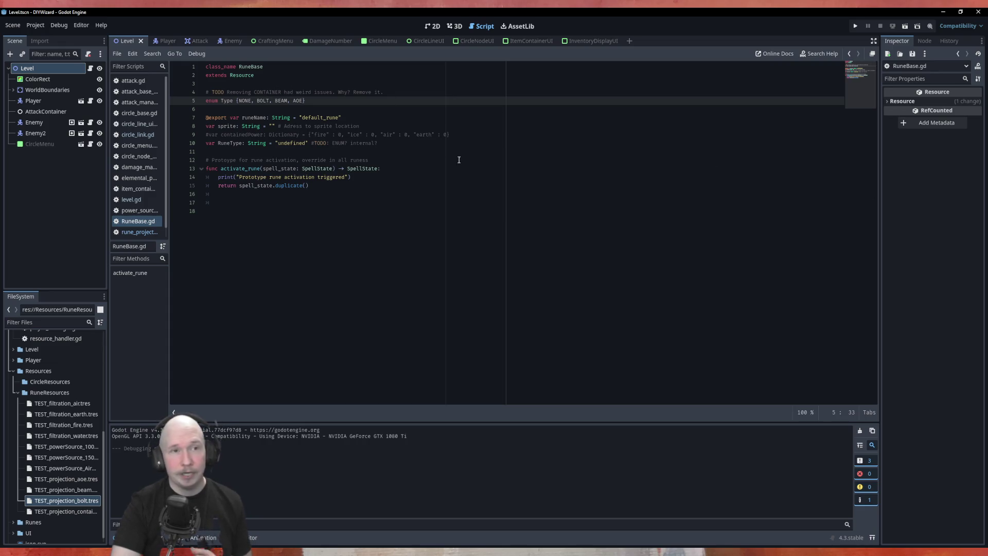
{"action": "key", "text": "ctrl+s"}
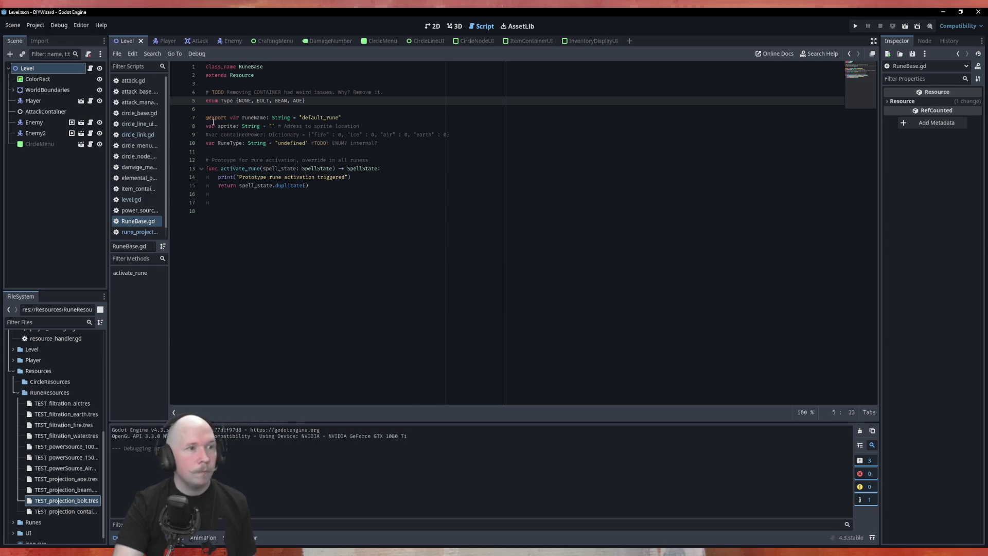
{"action": "key", "text": "F5"}
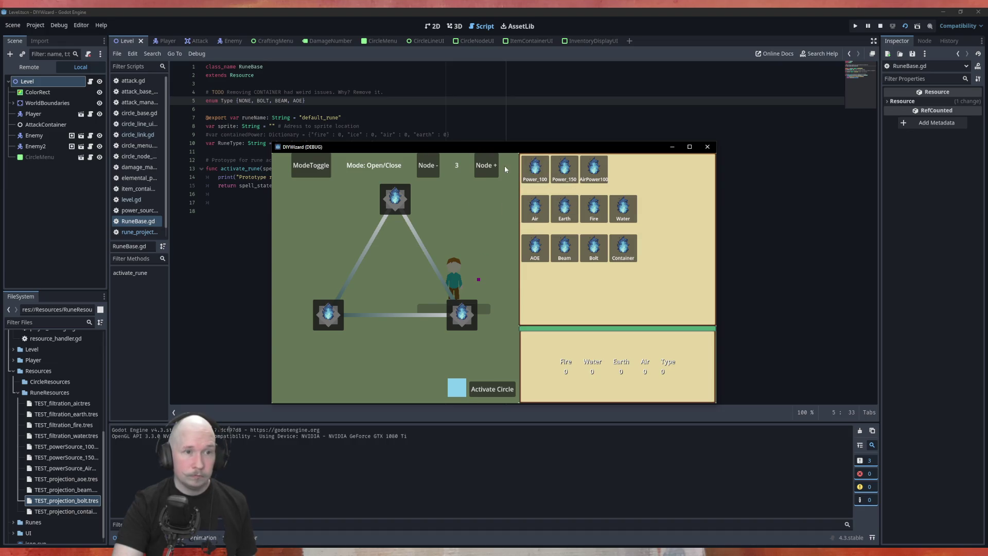
- Add a fourth node, place Power_100, Bolt and Fire runes, link them, and activate the circle
{"action": "left_click", "coordinate": [491, 169]}
{"action": "mouse_move", "coordinate": [535, 168]}
{"action": "left_mouse_down"}
{"action": "mouse_move", "coordinate": [435, 214]}
{"action": "mouse_move", "coordinate": [395, 201]}
{"action": "left_mouse_up"}
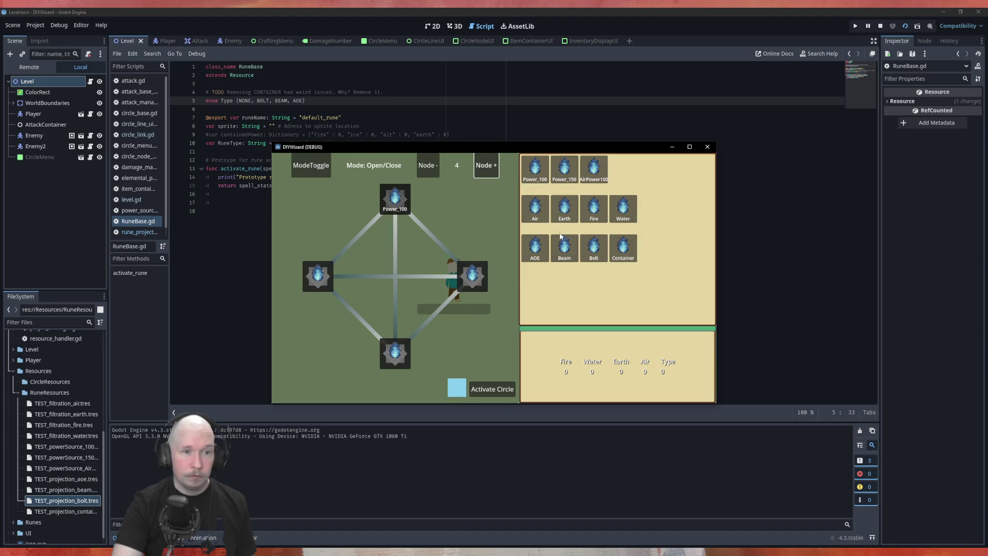
{"action": "mouse_move", "coordinate": [604, 255]}
{"action": "left_mouse_down"}
{"action": "mouse_move", "coordinate": [476, 296]}
{"action": "mouse_move", "coordinate": [402, 363]}
{"action": "left_mouse_up"}
{"action": "mouse_move", "coordinate": [595, 208]}
{"action": "left_mouse_down"}
{"action": "mouse_move", "coordinate": [521, 282]}
{"action": "mouse_move", "coordinate": [472, 276]}
{"action": "left_mouse_up"}
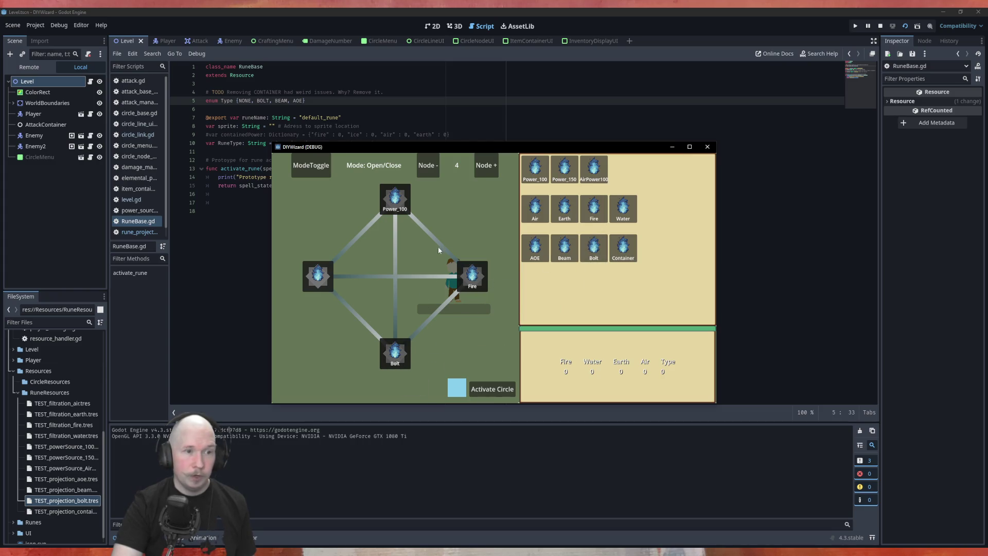
{"action": "left_click", "coordinate": [440, 312]}
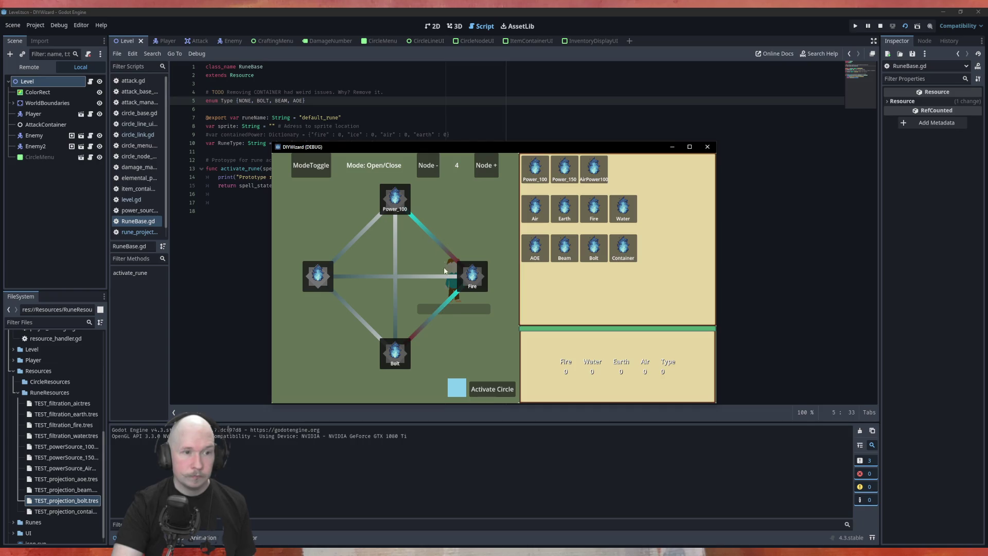
{"action": "left_click", "coordinate": [490, 388]}
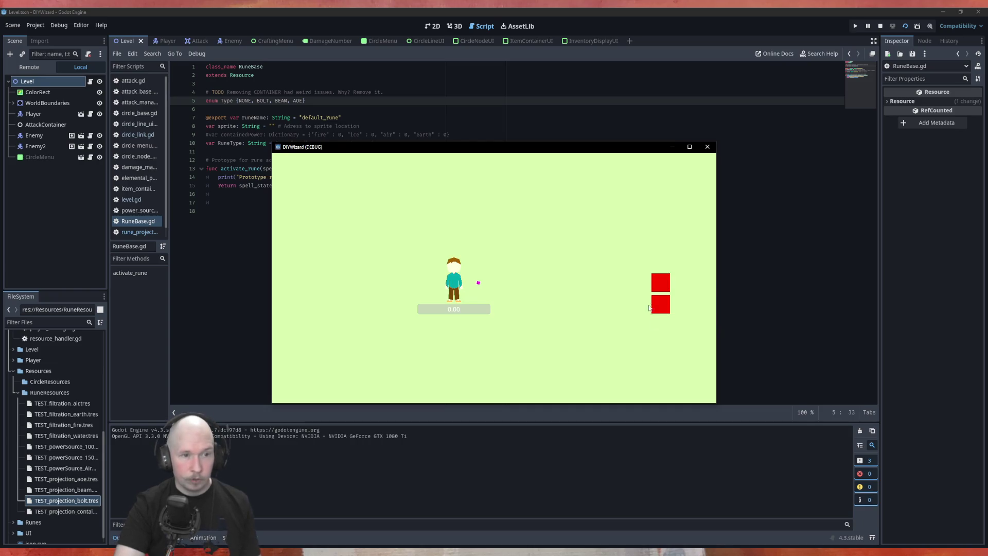
{"action": "key", "text": "d"}
{"action": "key", "text": "s"}
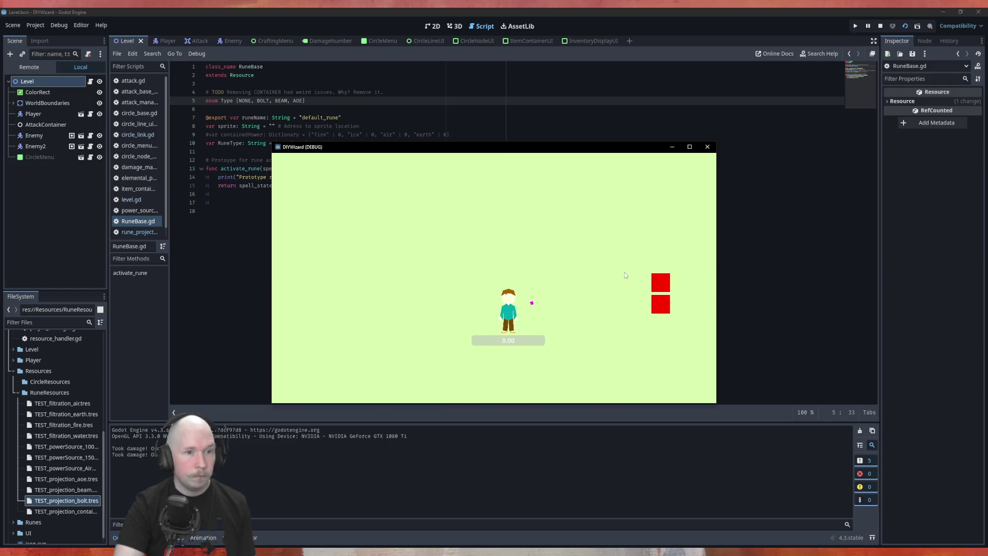
- Add the Container rune to the left node, linked to Bolt, and close the circle
{"action": "key", "text": "Tab"}
{"action": "mouse_move", "coordinate": [622, 247]}
{"action": "left_mouse_down"}
{"action": "mouse_move", "coordinate": [576, 304]}
{"action": "mouse_move", "coordinate": [322, 278]}
{"action": "left_mouse_up"}
{"action": "left_click", "coordinate": [490, 392]}
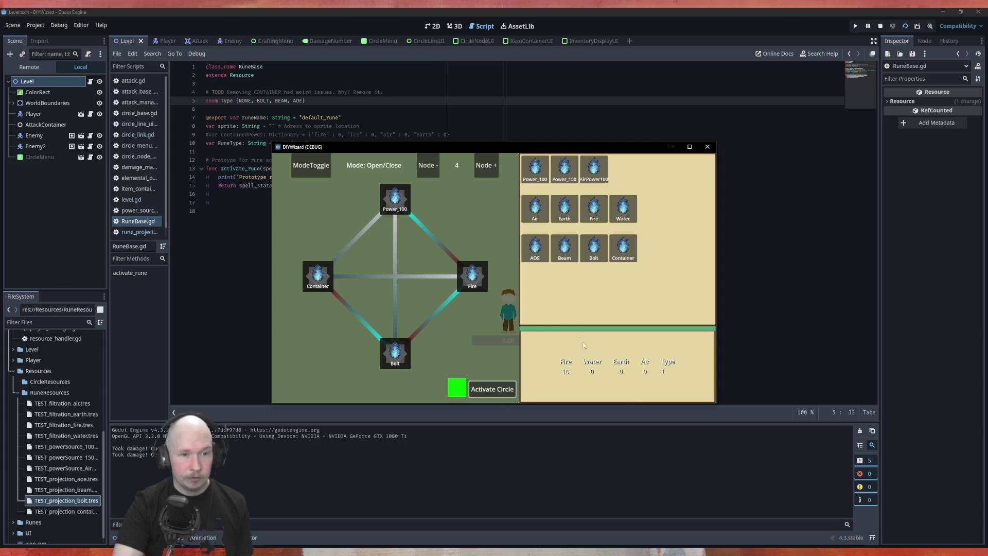
{"action": "key", "text": "Tab"}
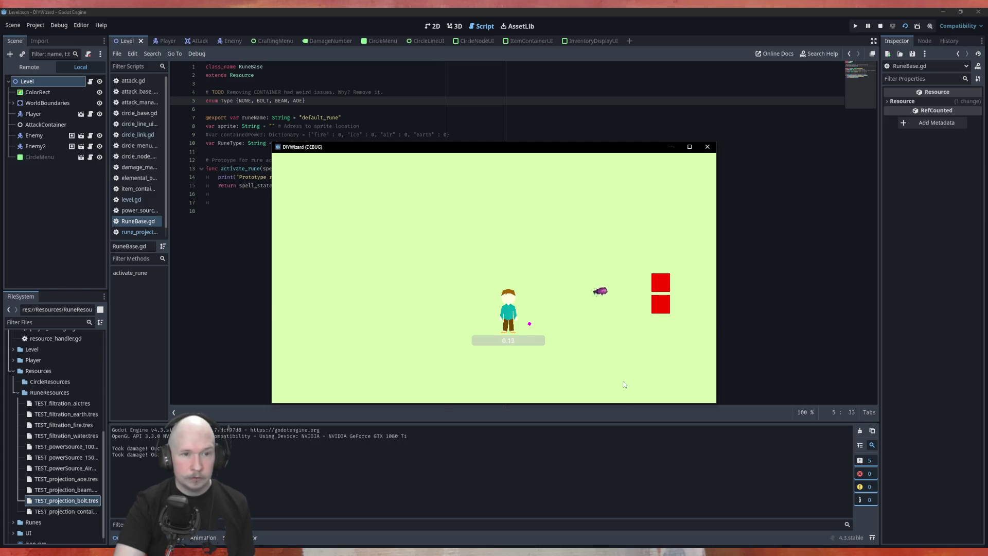
- Fire bolts at the red blocks while moving around the arena, then close the game
{"action": "left_click", "coordinate": [680, 304]}
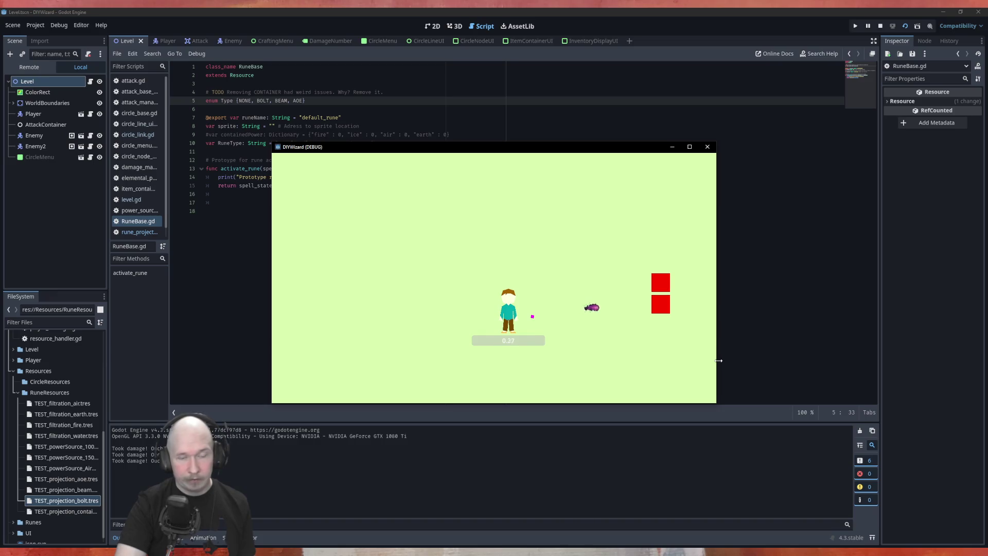
{"action": "key", "text": "w"}
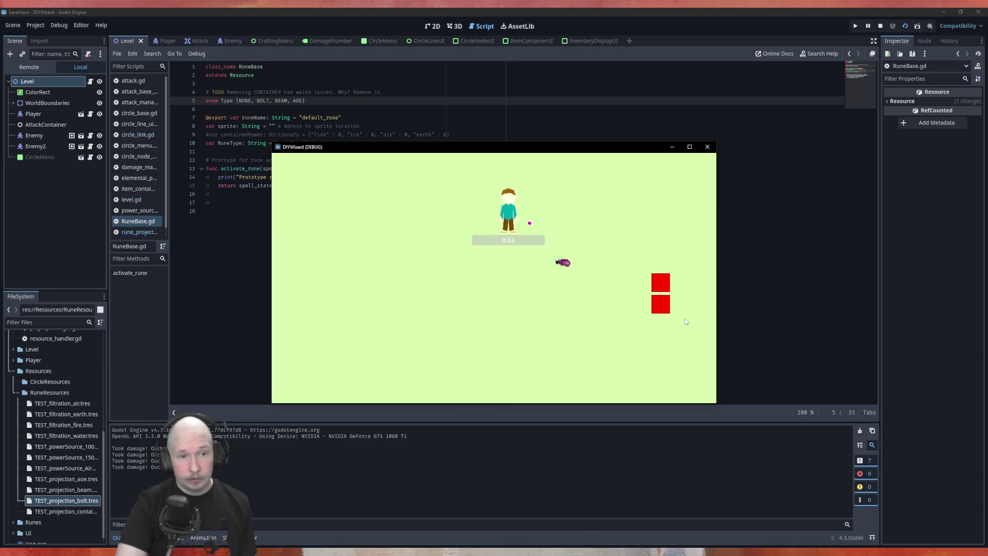
{"action": "key", "text": "s"}
{"action": "key", "text": "d"}
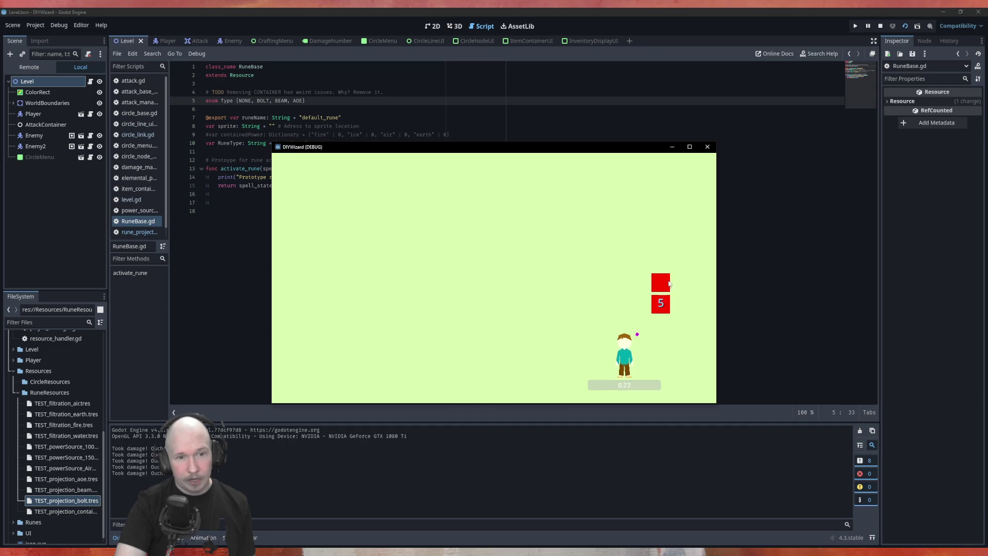
{"action": "key", "text": "a"}
{"action": "left_click", "coordinate": [692, 301]}
{"action": "key", "text": "w"}
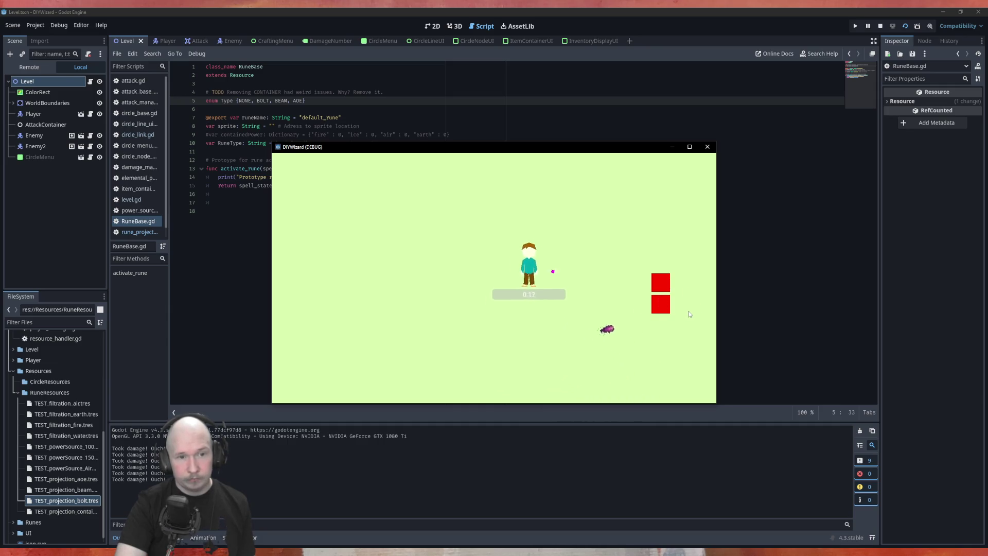
{"action": "key", "text": "d"}
{"action": "key", "text": "a"}
{"action": "key", "text": "s"}
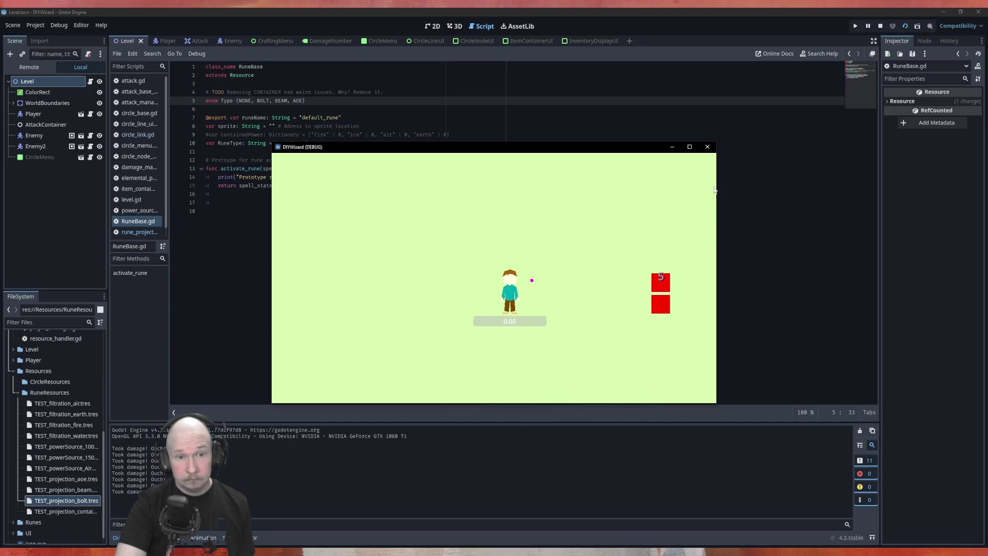
{"action": "left_click", "coordinate": [707, 147]}
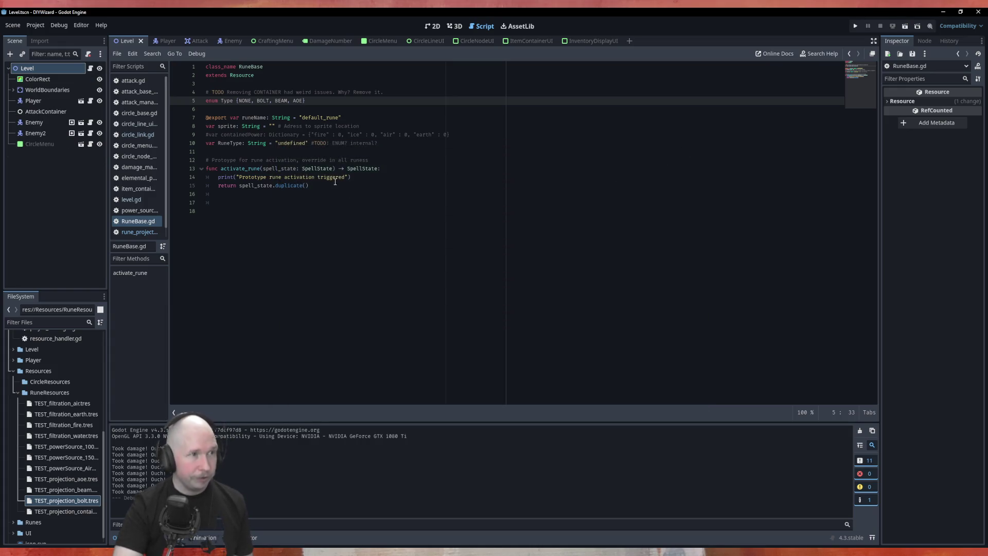
- Remove the line-4 TODO comment about CONTAINER from RuneBase.gd
{"action": "left_click_drag", "start_coordinate": [383, 92], "coordinate": [201, 92]}
{"action": "key", "text": "BackSpace"}
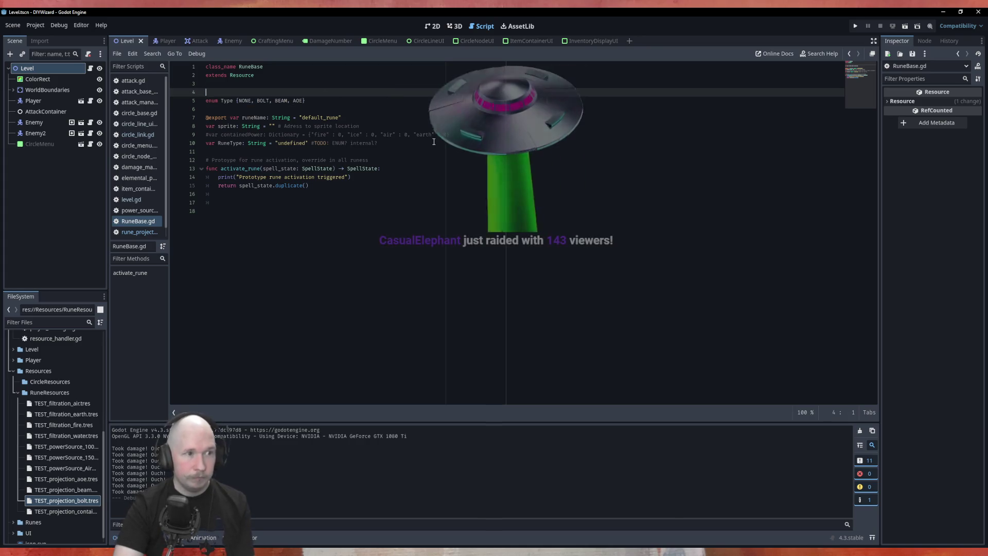
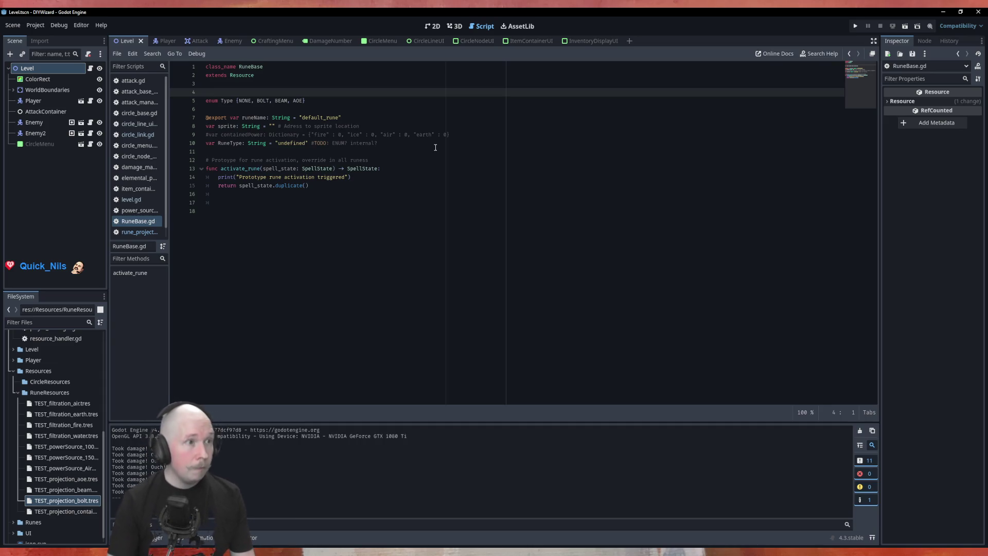
- Run the DIYWizard game and take the rune circle up to nine nodes, then down to five
{"action": "key", "text": "F5"}
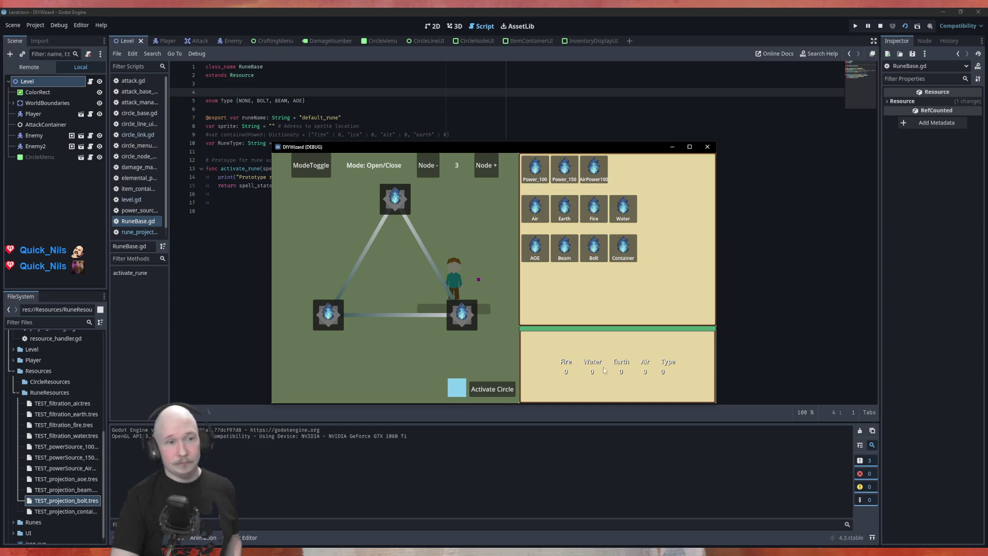
{"action": "left_click", "coordinate": [486, 166]}
{"action": "left_click", "coordinate": [486, 165]}
{"action": "left_click", "coordinate": [486, 165]}
{"action": "left_click", "coordinate": [486, 165]}
{"action": "left_click", "coordinate": [486, 166]}
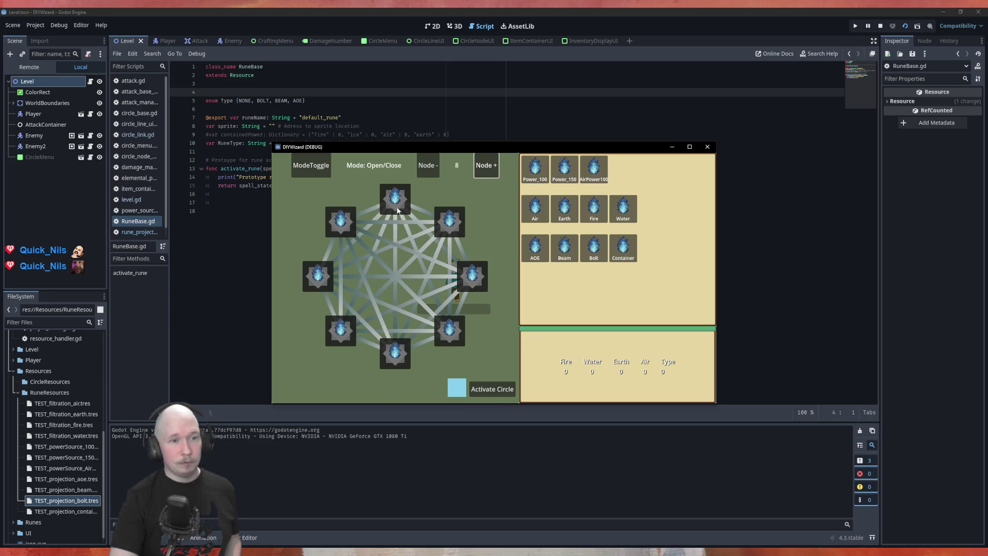
{"action": "left_click", "coordinate": [480, 173]}
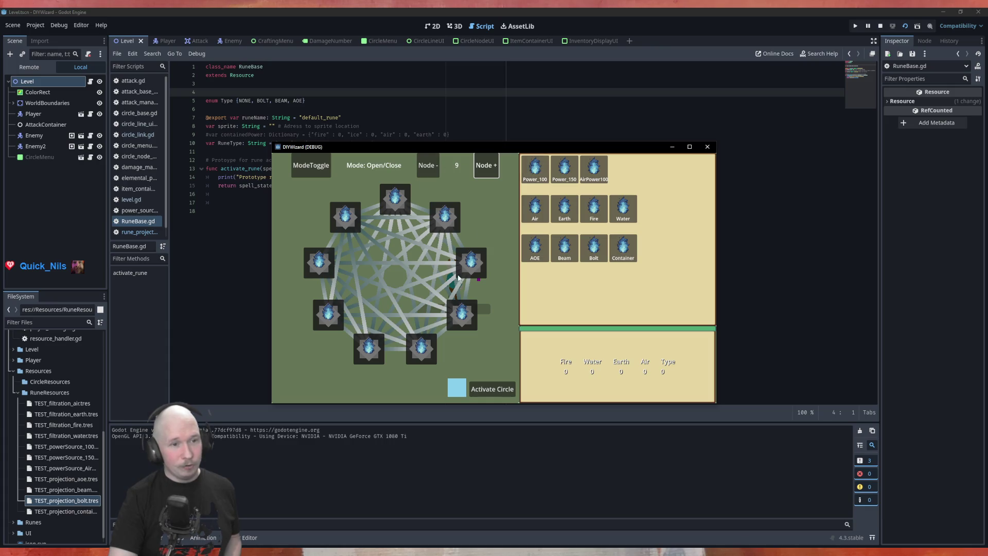
{"action": "left_click", "coordinate": [428, 167]}
{"action": "left_click", "coordinate": [428, 166]}
{"action": "left_click", "coordinate": [428, 166]}
{"action": "left_click", "coordinate": [428, 166]}
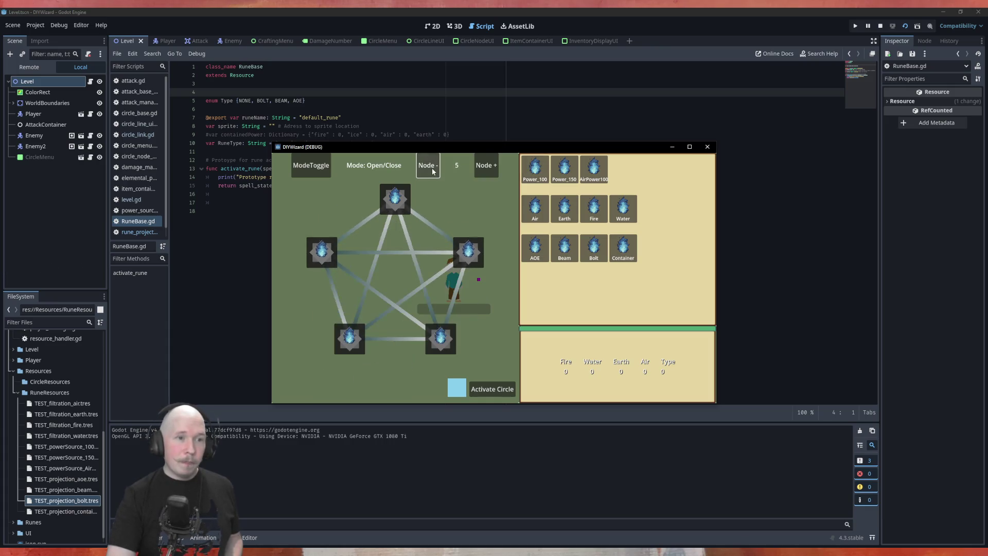
{"action": "left_click", "coordinate": [428, 166]}
{"action": "left_click", "coordinate": [428, 167]}
- Place Power_100 on the top node, Air bottom-right and Bolt bottom-left
{"action": "mouse_move", "coordinate": [535, 167]}
{"action": "left_mouse_down"}
{"action": "mouse_move", "coordinate": [396, 199]}
{"action": "mouse_move", "coordinate": [403, 209]}
{"action": "left_mouse_up"}
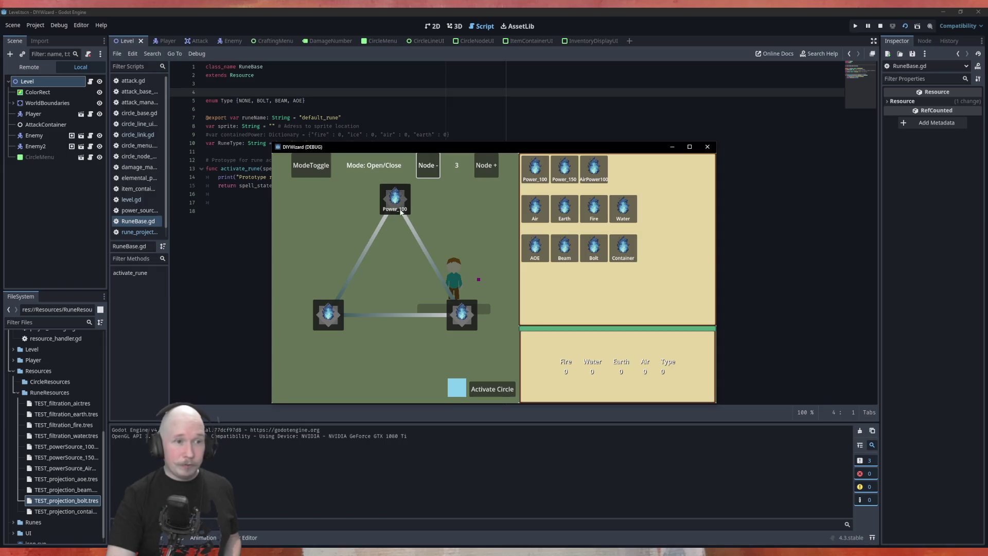
{"action": "mouse_move", "coordinate": [535, 217]}
{"action": "left_mouse_down"}
{"action": "mouse_move", "coordinate": [491, 312]}
{"action": "mouse_move", "coordinate": [462, 315]}
{"action": "left_mouse_up"}
{"action": "left_click_drag", "start_coordinate": [594, 250], "coordinate": [542, 353]}
{"action": "left_click", "coordinate": [328, 315]}
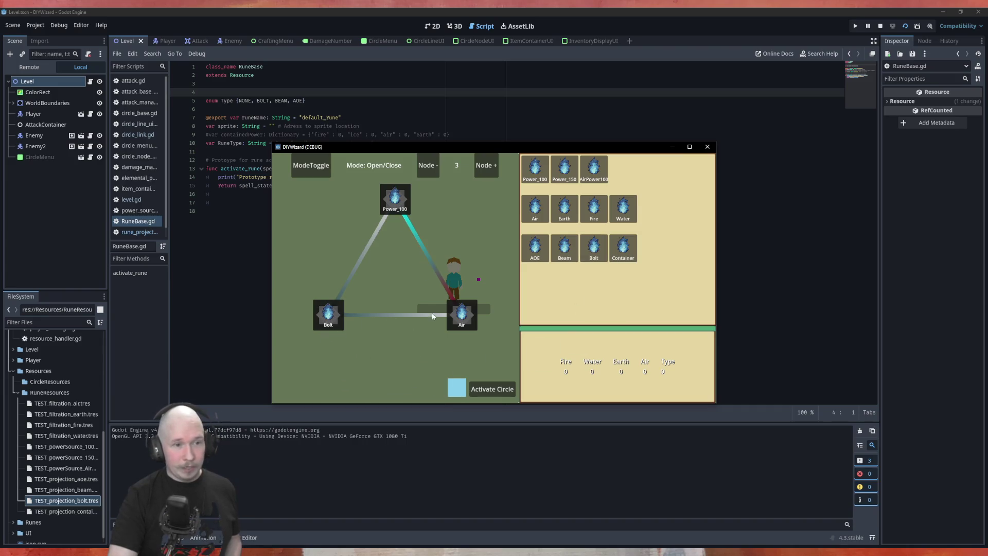
- Link Bolt to Air, activate the circle, and return to the game walking right
{"action": "left_click", "coordinate": [415, 316]}
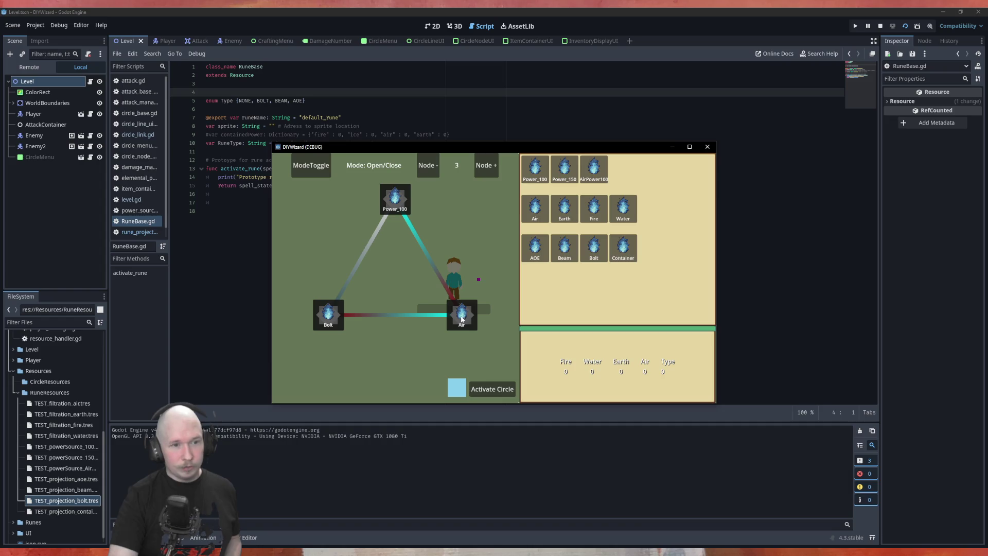
{"action": "left_click", "coordinate": [470, 383]}
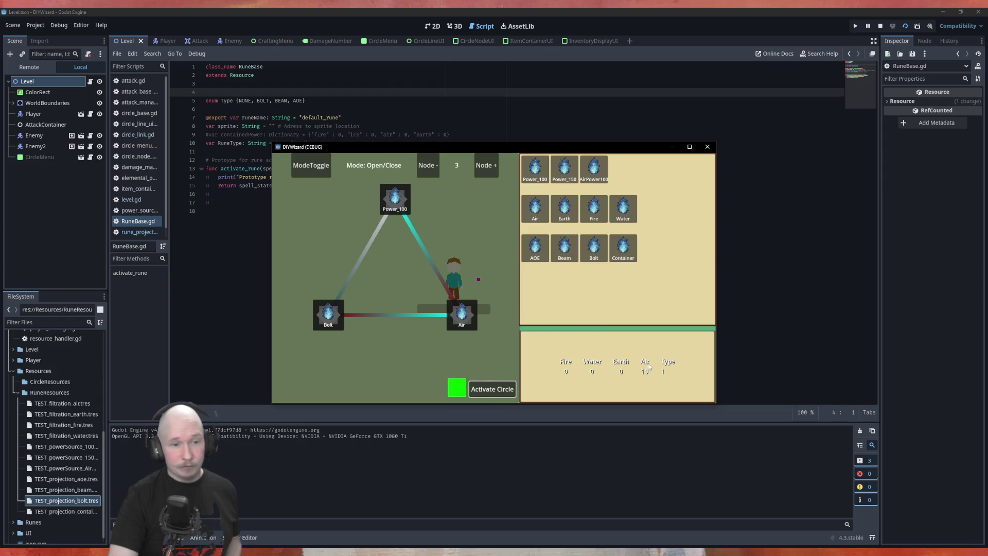
{"action": "key", "text": "Tab"}
{"action": "key", "text": "d"}
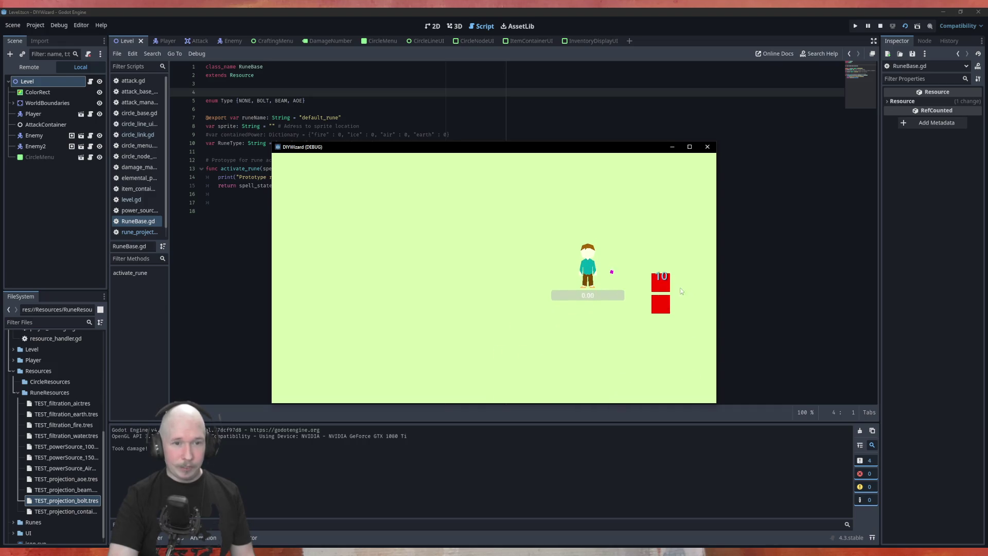
- Move the character below the targets and fire two projectiles at the red blocks
{"action": "key", "text": "s"}
{"action": "key", "text": "d"}
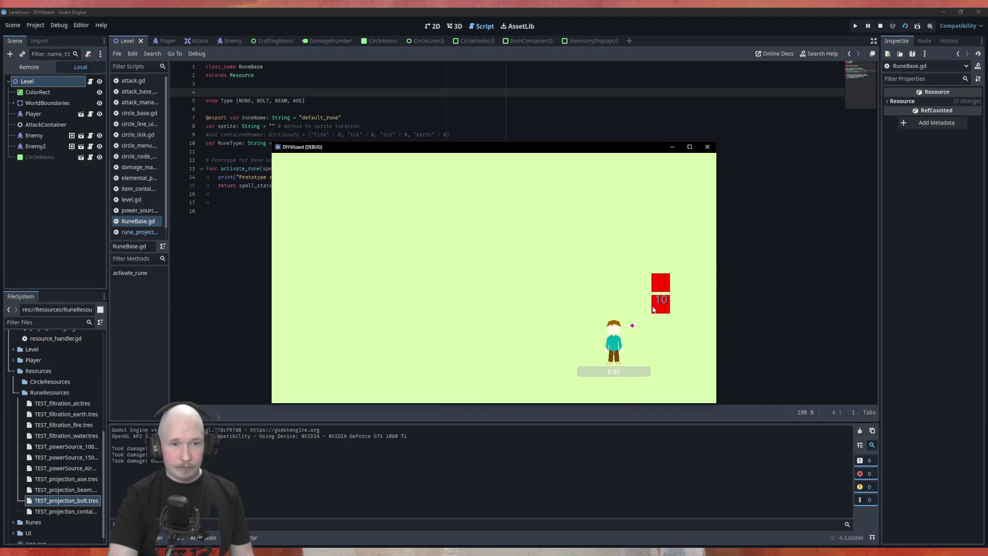
{"action": "key", "text": "w"}
{"action": "key", "text": "a"}
{"action": "key", "text": "a"}
{"action": "key", "text": "s"}
{"action": "left_click", "coordinate": [681, 280]}
{"action": "left_click", "coordinate": [564, 328]}
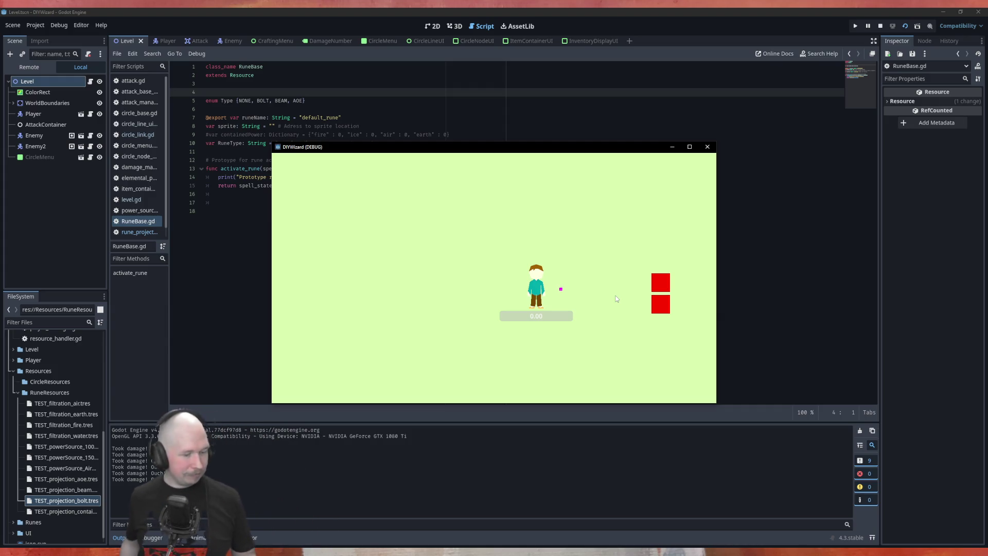
- Reposition and fire three more projectiles at the red blocks, then reopen the rune circle menu
{"action": "key", "text": "d"}
{"action": "left_click", "coordinate": [682, 277]}
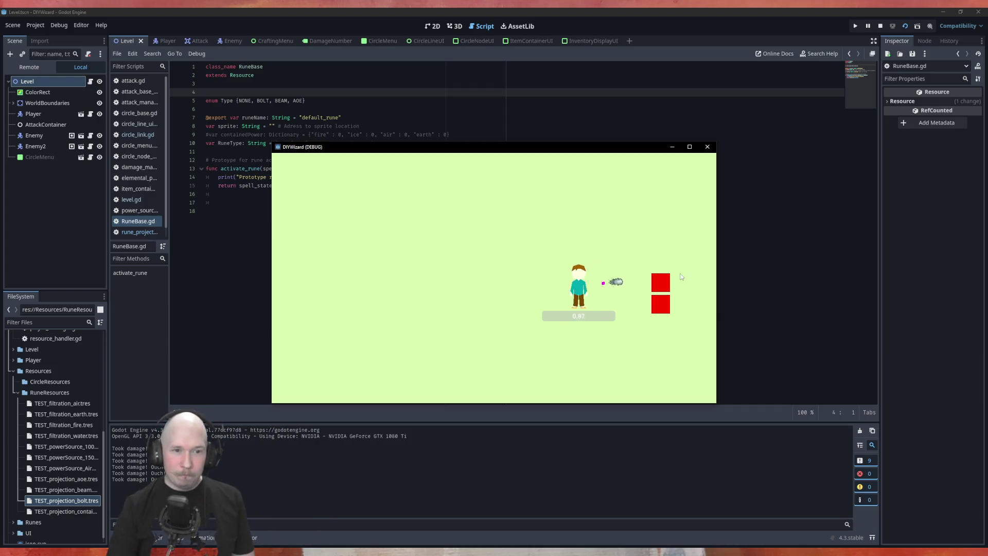
{"action": "key", "text": "s"}
{"action": "left_click", "coordinate": [690, 299]}
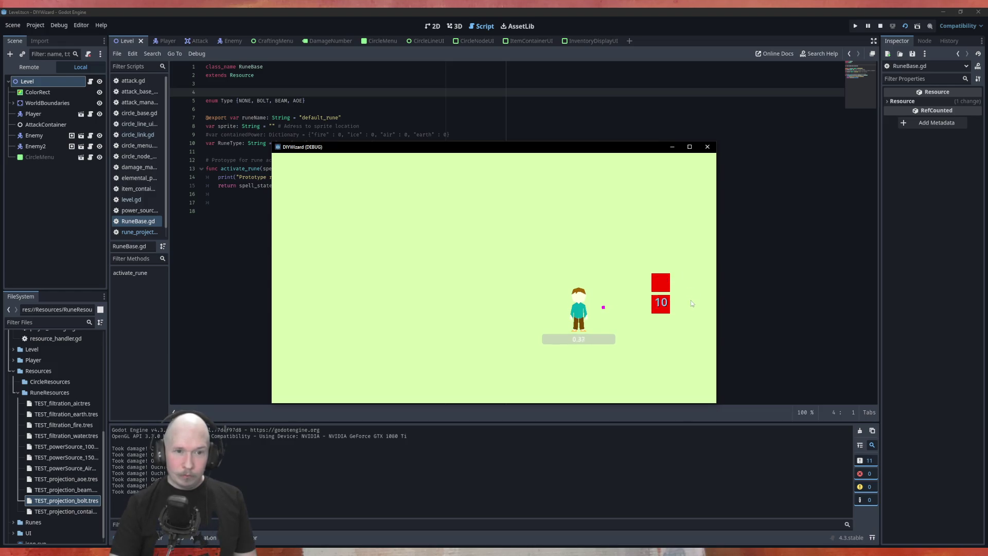
{"action": "key", "text": "a"}
{"action": "left_click", "coordinate": [681, 297]}
{"action": "key", "text": "Tab"}
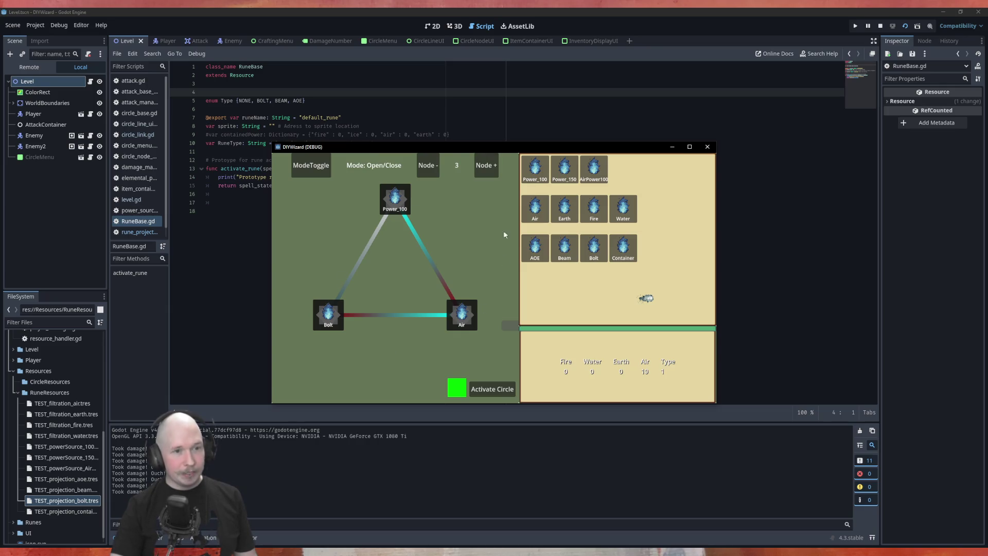
- Grow the circle to a pentagon holding Power_100 top, Air bottom-right, Fire bottom-left and Bolt left
{"action": "left_click", "coordinate": [495, 170]}
{"action": "left_click", "coordinate": [495, 169]}
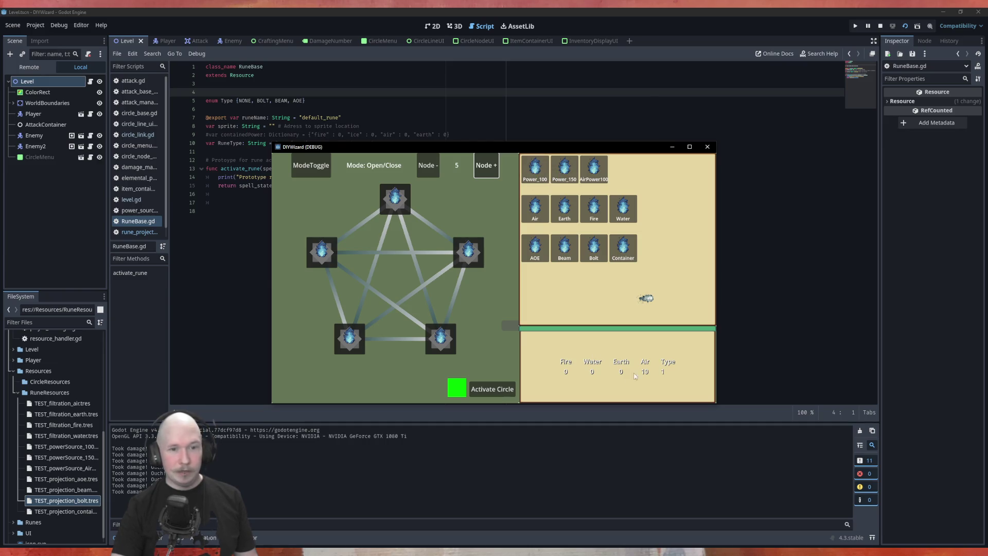
{"action": "mouse_move", "coordinate": [535, 167]}
{"action": "left_mouse_down"}
{"action": "mouse_move", "coordinate": [537, 201]}
{"action": "mouse_move", "coordinate": [404, 212]}
{"action": "left_mouse_up"}
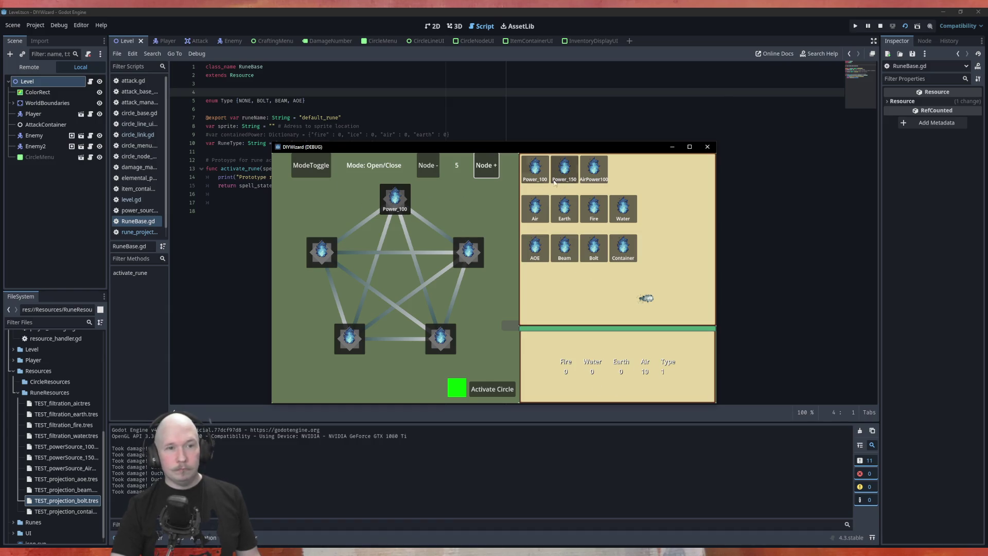
{"action": "mouse_move", "coordinate": [535, 208]}
{"action": "left_mouse_down"}
{"action": "mouse_move", "coordinate": [452, 353]}
{"action": "mouse_move", "coordinate": [441, 339]}
{"action": "left_mouse_up"}
{"action": "mouse_move", "coordinate": [594, 208]}
{"action": "left_mouse_down"}
{"action": "mouse_move", "coordinate": [362, 363]}
{"action": "mouse_move", "coordinate": [343, 343]}
{"action": "left_mouse_up"}
{"action": "mouse_move", "coordinate": [593, 249]}
{"action": "left_mouse_down"}
{"action": "mouse_move", "coordinate": [293, 270]}
{"action": "mouse_move", "coordinate": [320, 253]}
{"action": "mouse_move", "coordinate": [591, 252]}
{"action": "mouse_move", "coordinate": [477, 254]}
{"action": "left_mouse_up"}
- Open the Power_100–Fire, Power_100–Air and left Bolt–Fire links, then activate the five-rune circle
{"action": "left_click", "coordinate": [371, 276]}
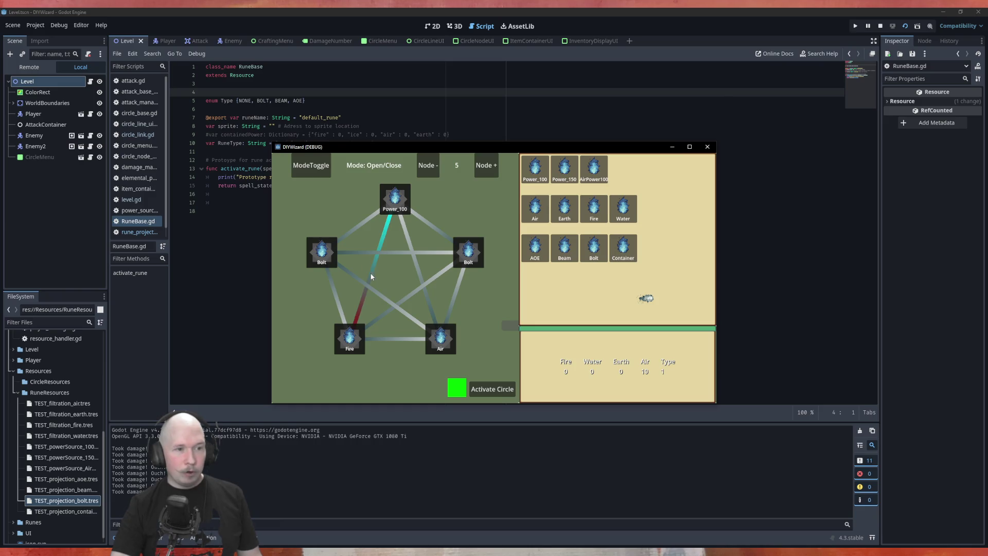
{"action": "left_click", "coordinate": [409, 296]}
{"action": "left_click", "coordinate": [416, 260]}
{"action": "left_click", "coordinate": [409, 295]}
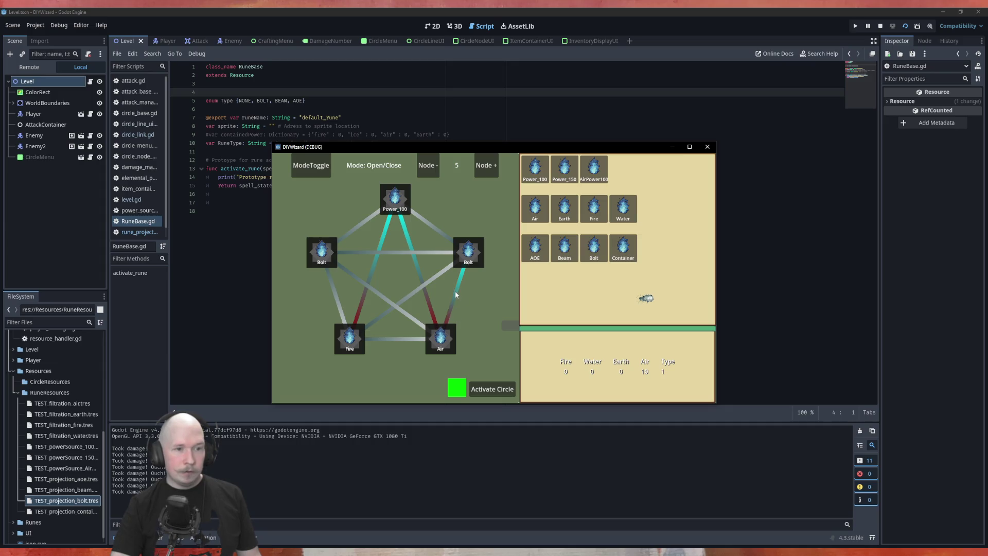
{"action": "left_click", "coordinate": [333, 295]}
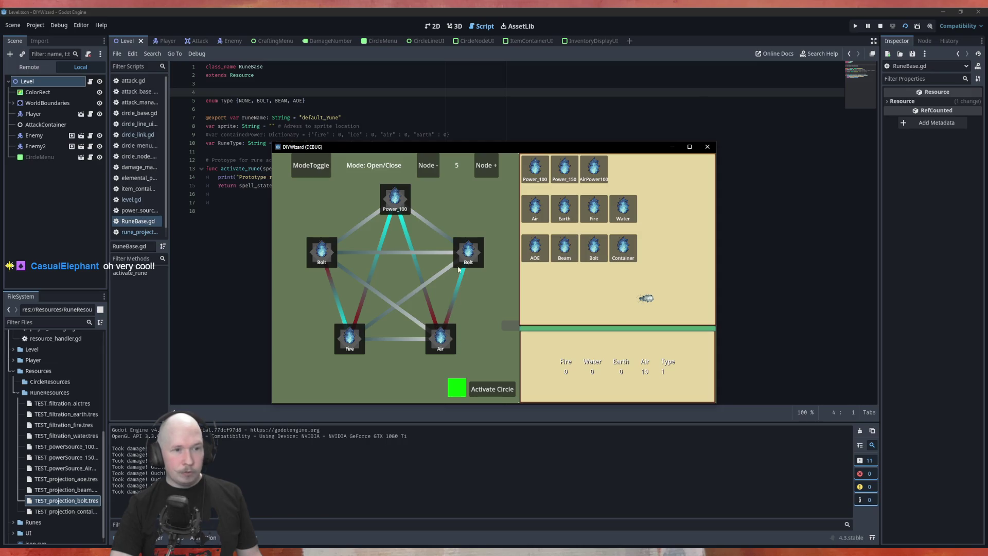
{"action": "left_click", "coordinate": [493, 381]}
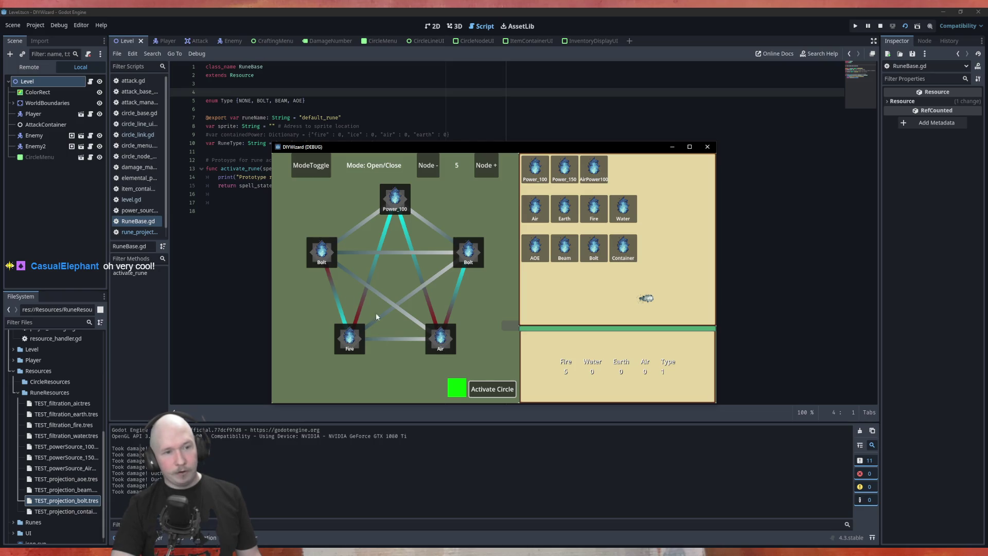
- In Swap dir mode, reverse the Bolt–Air link, reactivate the circle and return to combat
{"action": "left_click", "coordinate": [325, 170]}
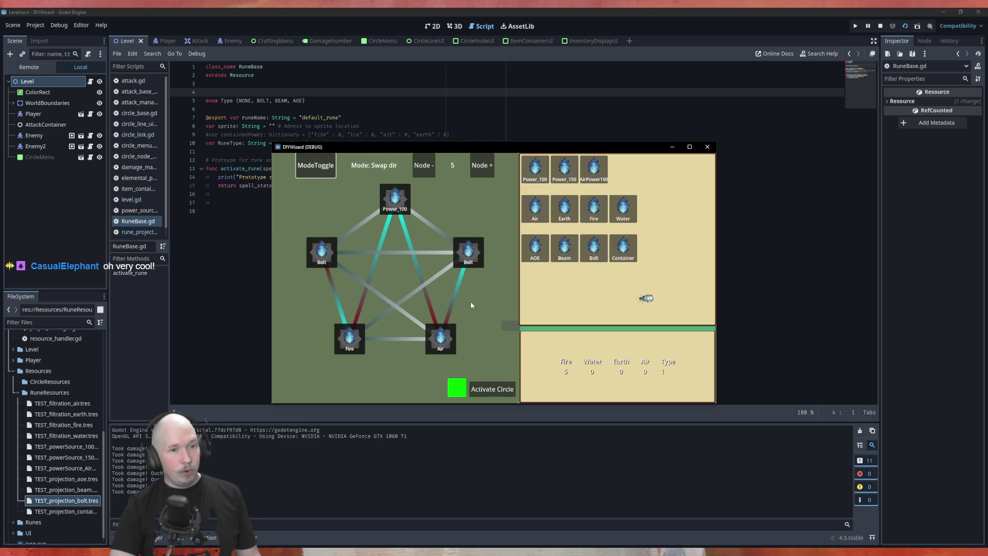
{"action": "left_click", "coordinate": [453, 301]}
{"action": "left_click", "coordinate": [492, 388]}
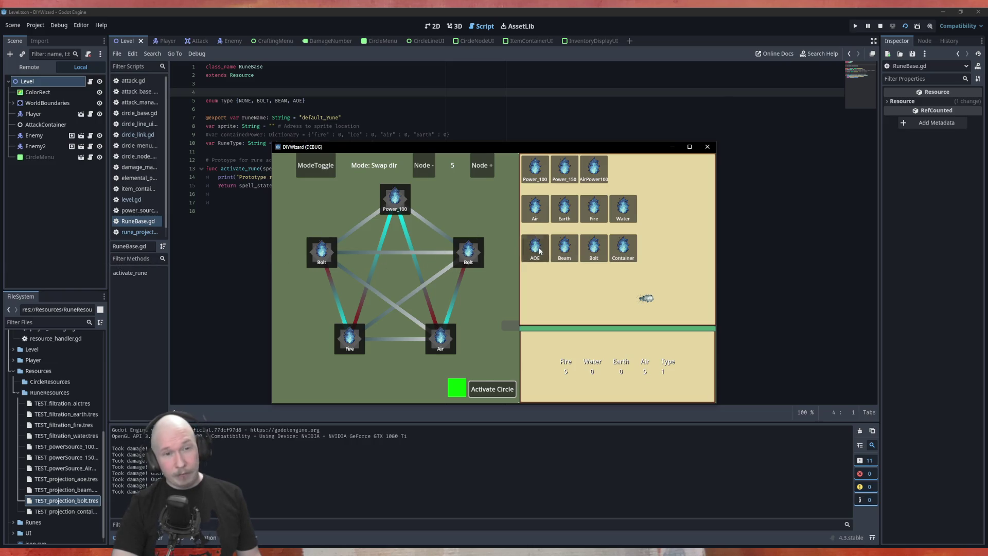
{"action": "left_click", "coordinate": [491, 395]}
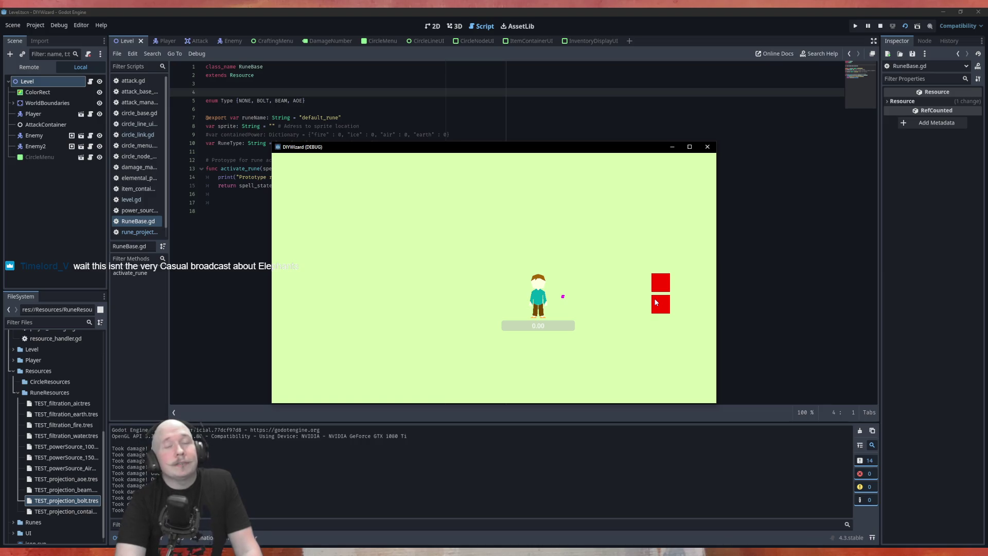
- Walk right to attack the red enemies, then reopen the rune crafting circle
{"action": "key", "text": "d"}
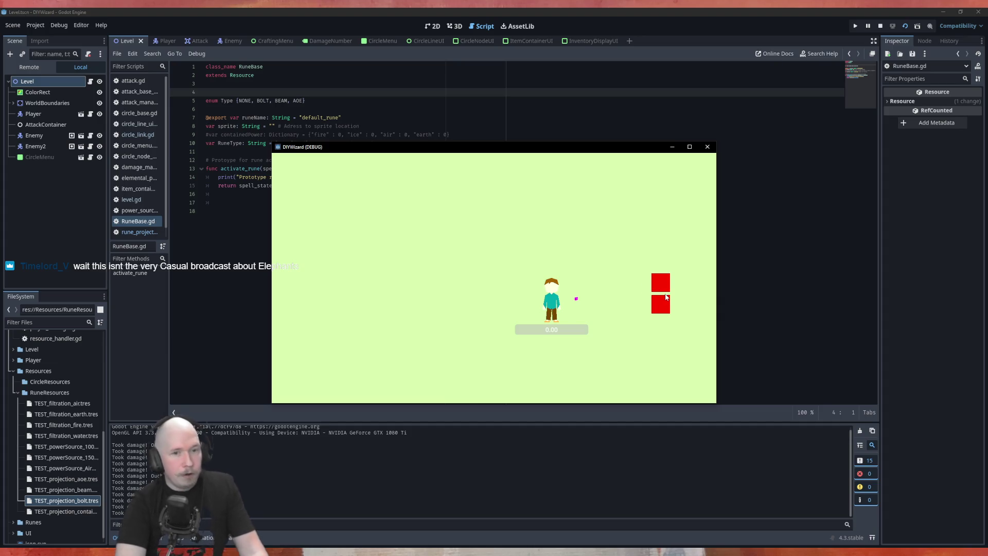
{"action": "key", "text": "Tab"}
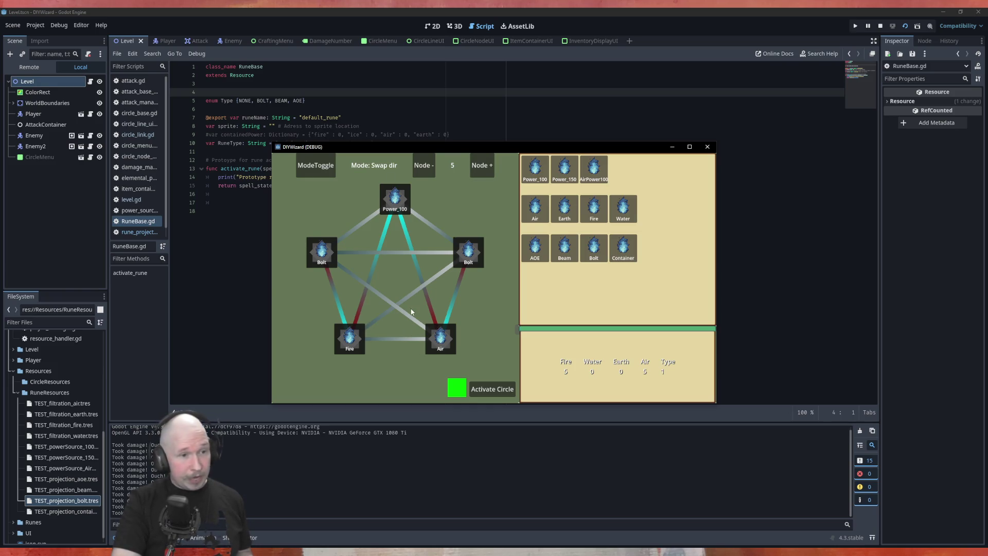
- Adjust the rune circle's node count to seven
{"action": "left_click", "coordinate": [481, 166]}
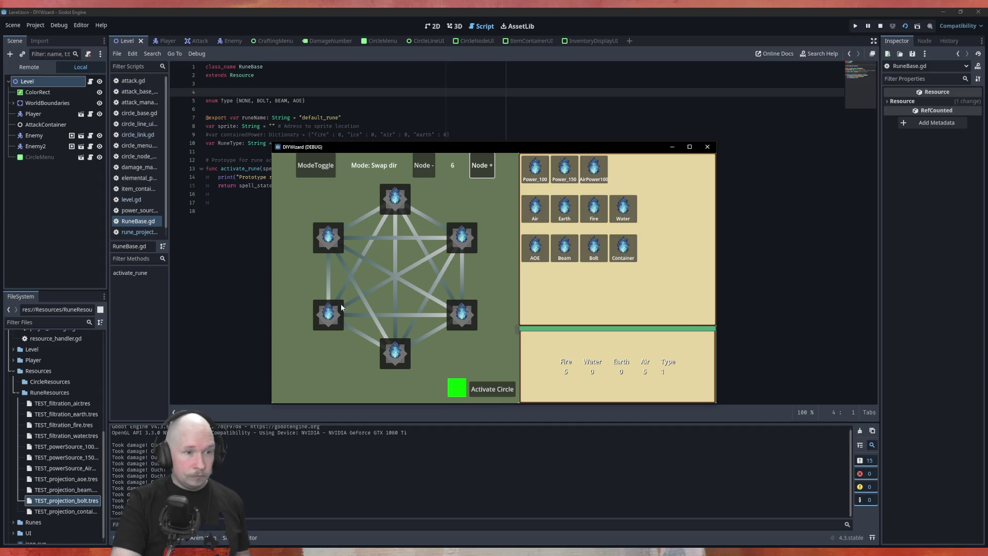
{"action": "left_click", "coordinate": [424, 165]}
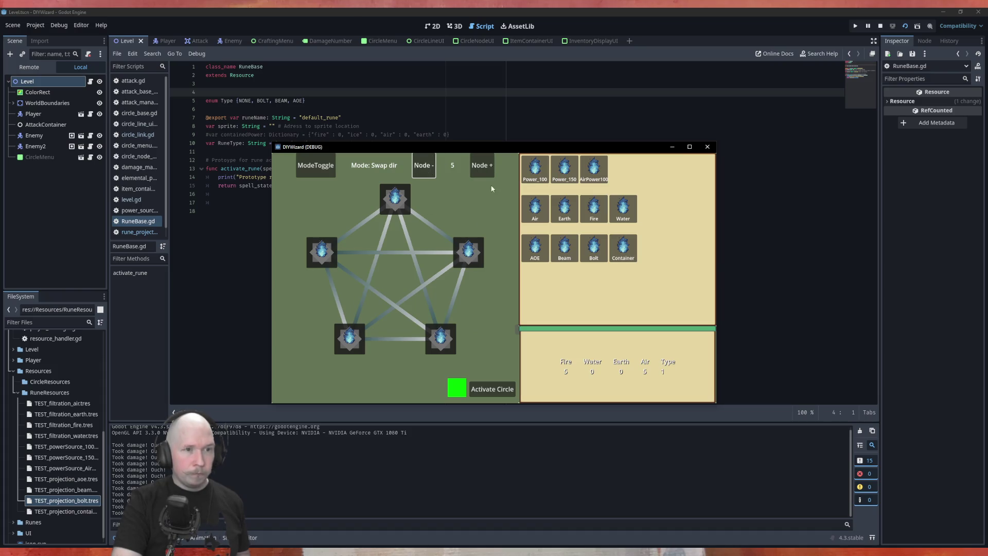
{"action": "left_click", "coordinate": [482, 165]}
{"action": "left_click", "coordinate": [482, 165]}
- Place Power_100 top, Air bottom-left and Earth bottom-right, and switch to Open/Close link mode
{"action": "left_click_drag", "start_coordinate": [535, 167], "coordinate": [387, 201]}
{"action": "mouse_move", "coordinate": [535, 208]}
{"action": "left_mouse_down"}
{"action": "mouse_move", "coordinate": [364, 381]}
{"action": "mouse_move", "coordinate": [361, 346]}
{"action": "left_mouse_up"}
{"action": "mouse_move", "coordinate": [564, 209]}
{"action": "left_mouse_down"}
{"action": "mouse_move", "coordinate": [452, 390]}
{"action": "mouse_move", "coordinate": [434, 348]}
{"action": "mouse_move", "coordinate": [430, 358]}
{"action": "left_mouse_up"}
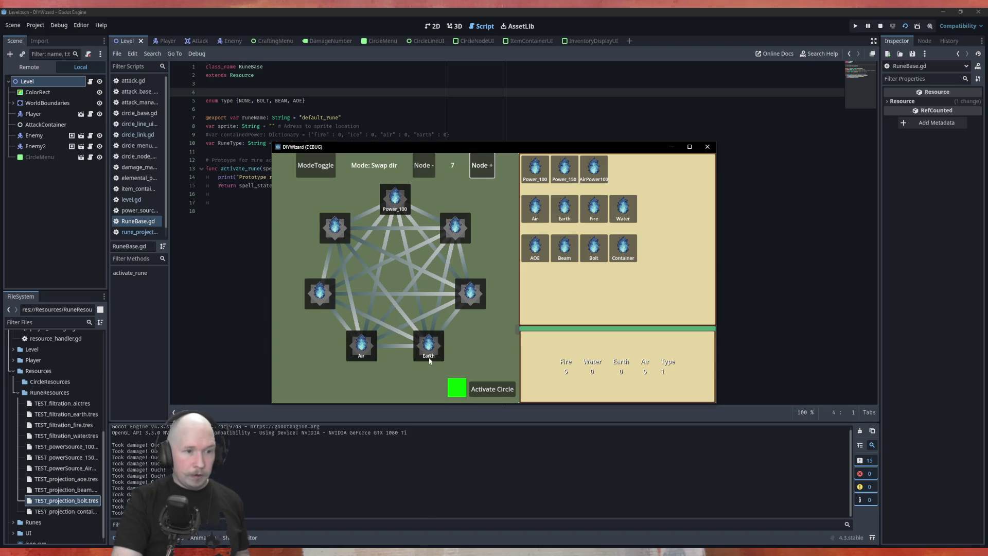
{"action": "left_click", "coordinate": [400, 251]}
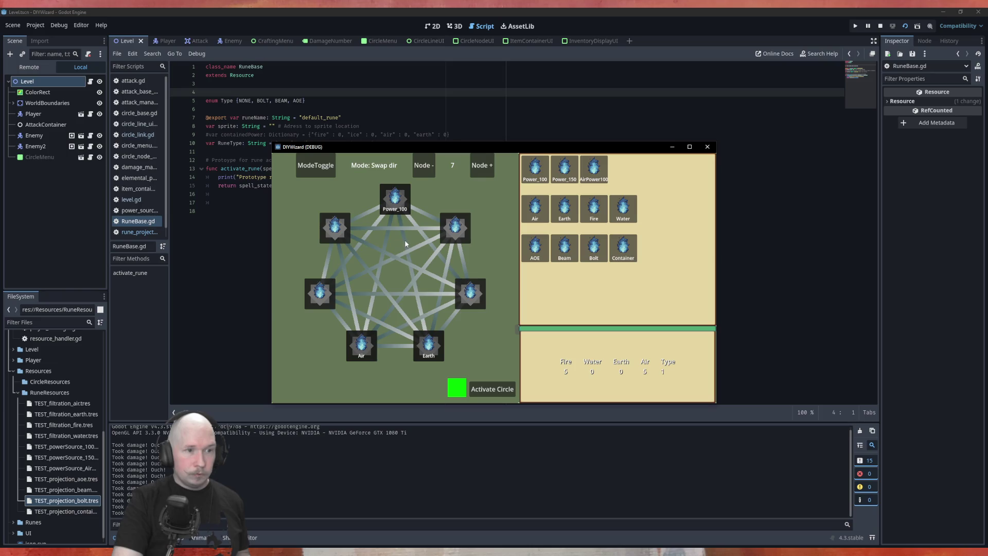
{"action": "key", "text": "Tab"}
{"action": "key", "text": "space"}
- Open the Power_100–Air and Power_100–Earth links, and place an AOE rune with a link to the left node
{"action": "left_click", "coordinate": [386, 241]}
{"action": "left_click", "coordinate": [404, 242]}
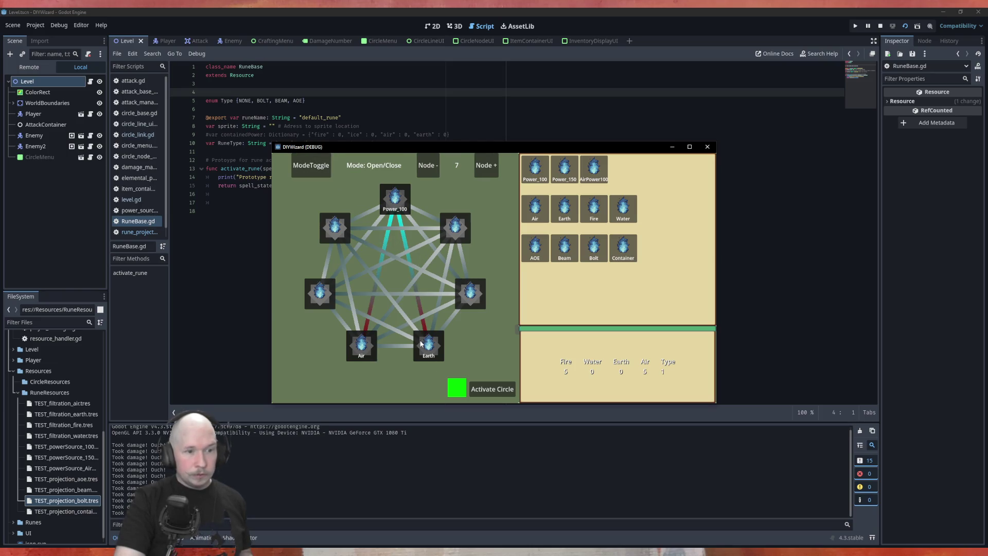
{"action": "mouse_move", "coordinate": [535, 247]}
{"action": "left_mouse_down"}
{"action": "mouse_move", "coordinate": [492, 249]}
{"action": "mouse_move", "coordinate": [456, 227]}
{"action": "mouse_move", "coordinate": [339, 231]}
{"action": "left_mouse_up"}
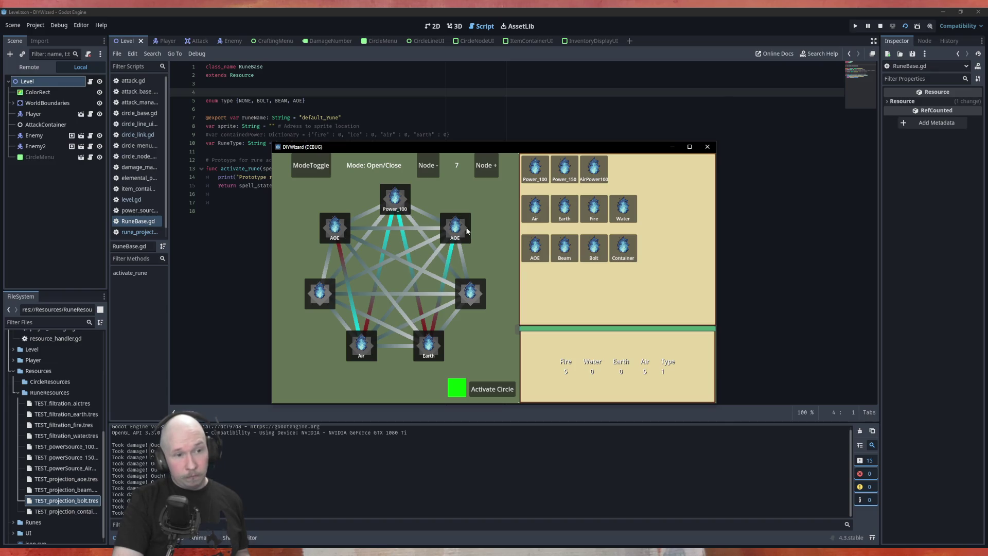
{"action": "left_click", "coordinate": [390, 258]}
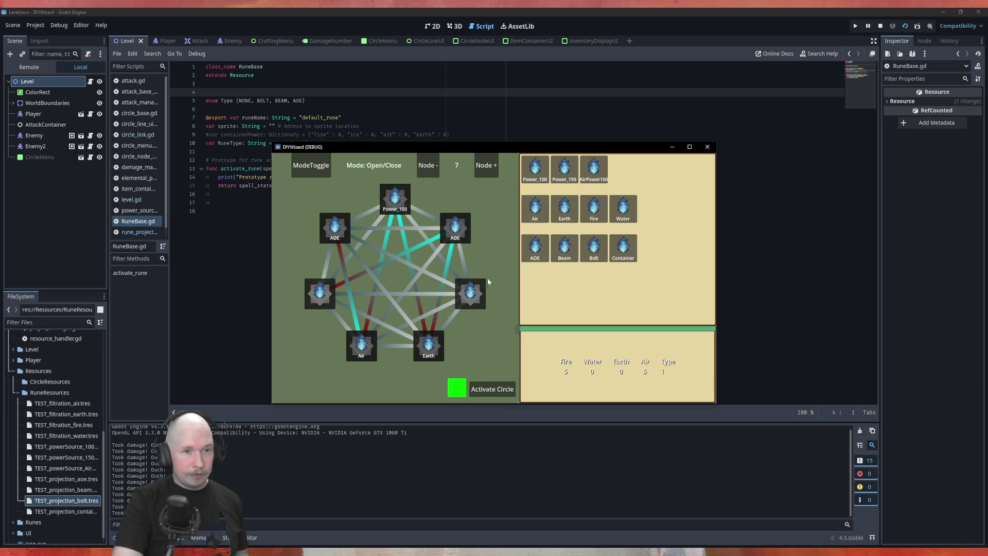
- Place AirPower100 runes on the left and right nodes and open their links to Earth and Air
{"action": "mouse_move", "coordinate": [593, 168]}
{"action": "left_mouse_down"}
{"action": "mouse_move", "coordinate": [365, 294]}
{"action": "mouse_move", "coordinate": [320, 294]}
{"action": "left_mouse_up"}
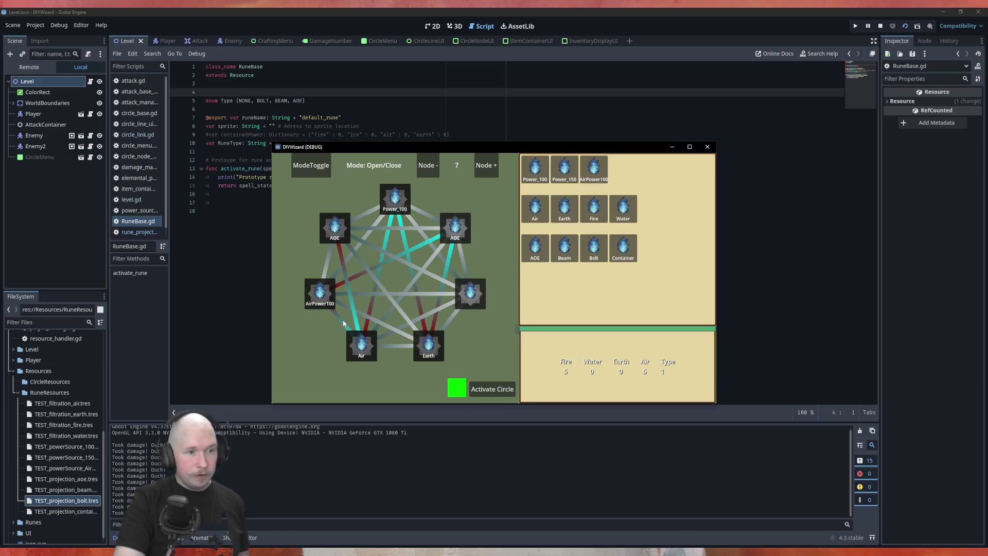
{"action": "left_click", "coordinate": [376, 319]}
{"action": "left_click", "coordinate": [428, 269]}
{"action": "left_click", "coordinate": [428, 314]}
{"action": "mouse_move", "coordinate": [590, 171]}
{"action": "left_mouse_down"}
{"action": "mouse_move", "coordinate": [506, 310]}
{"action": "mouse_move", "coordinate": [469, 293]}
{"action": "left_mouse_up"}
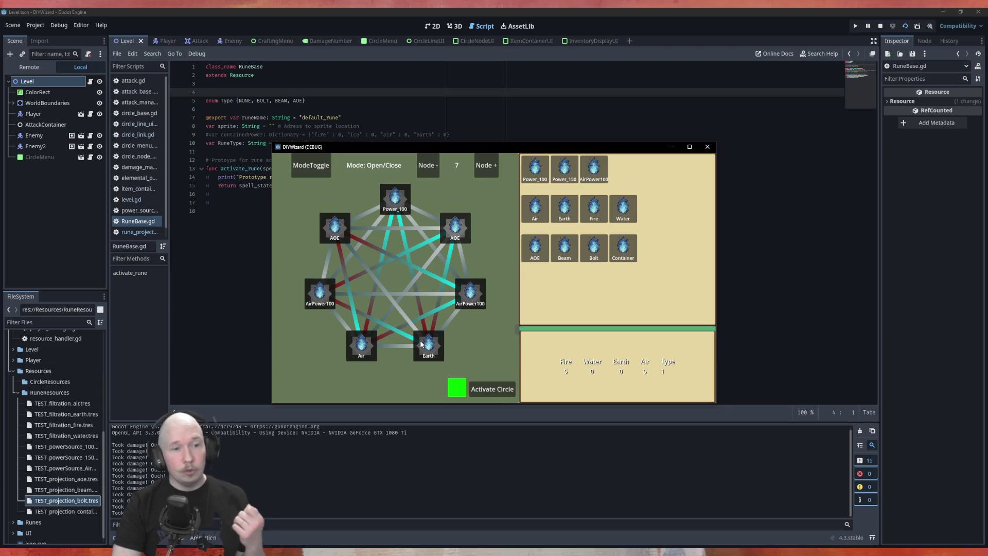
- Activate the seven-node circle repeatedly to calculate its stats
{"action": "left_click", "coordinate": [493, 390]}
{"action": "left_click", "coordinate": [493, 391]}
{"action": "left_click", "coordinate": [493, 391]}
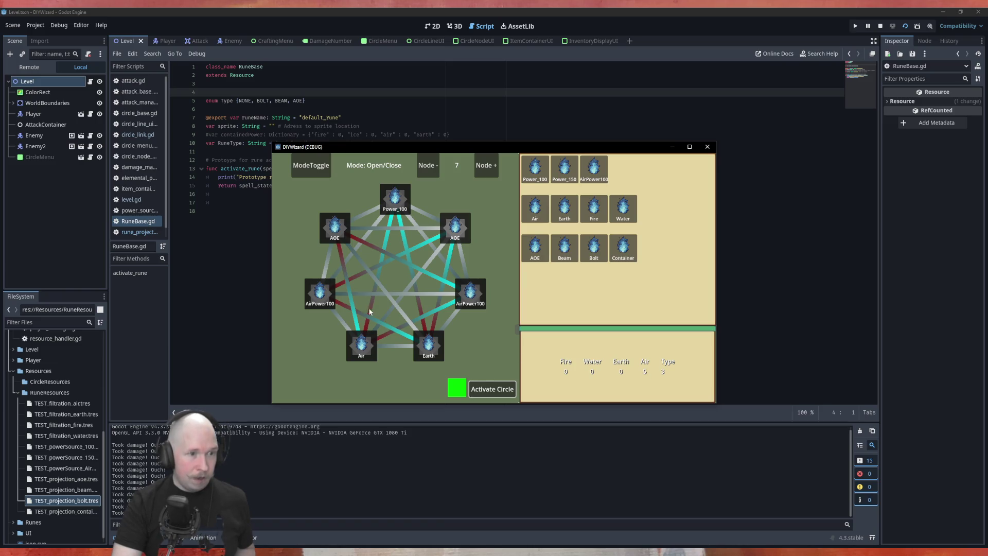
- In Swap dir mode, reverse the AOE–Air and AOE–Earth links and reactivate the circle
{"action": "left_click", "coordinate": [313, 165]}
{"action": "left_click", "coordinate": [348, 296]}
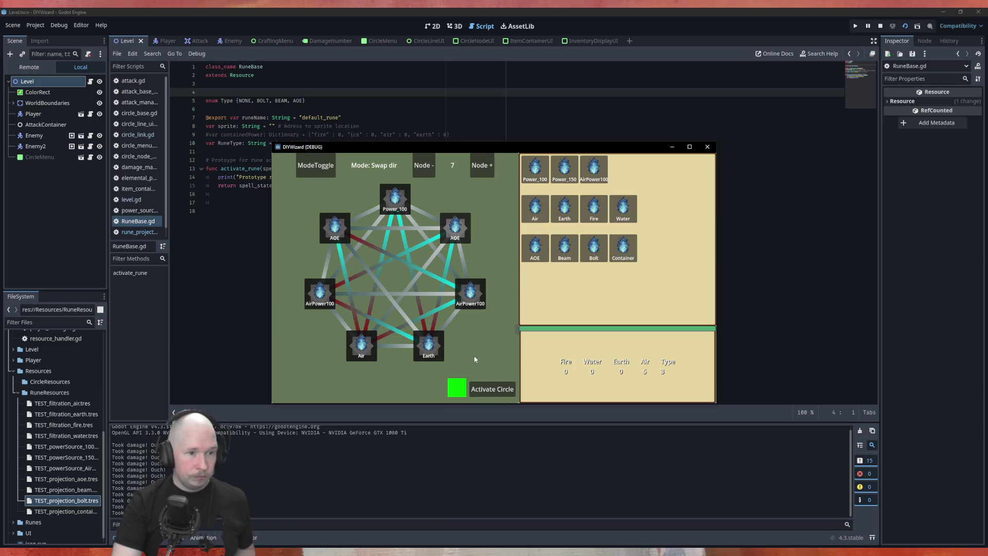
{"action": "left_click", "coordinate": [499, 391]}
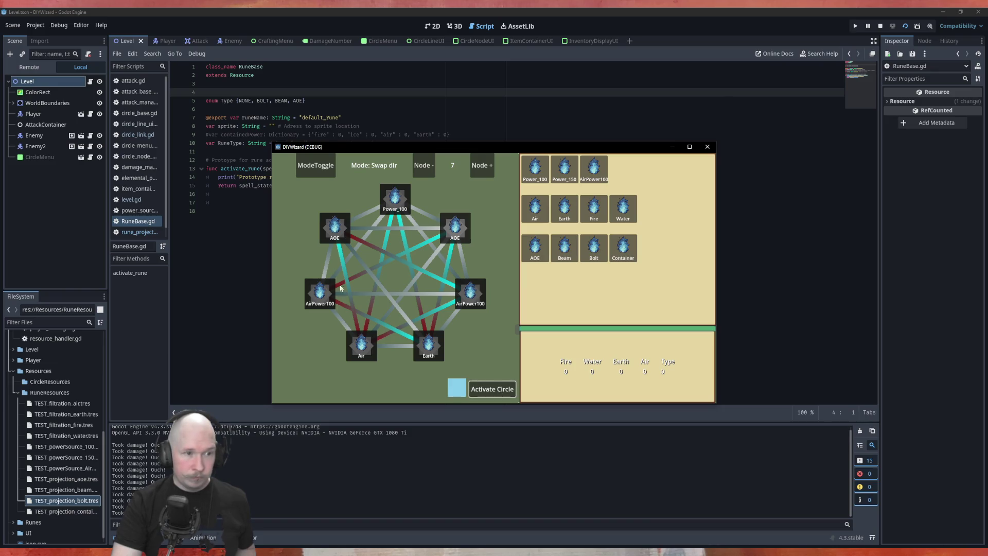
{"action": "left_click", "coordinate": [339, 258]}
{"action": "left_click", "coordinate": [451, 253]}
{"action": "left_click", "coordinate": [495, 394]}
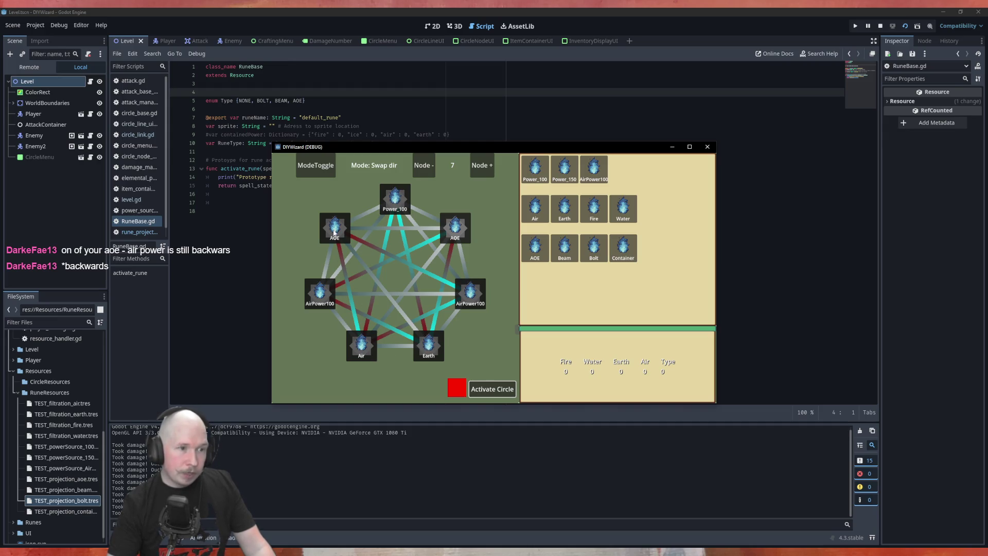
{"action": "left_click", "coordinate": [366, 245]}
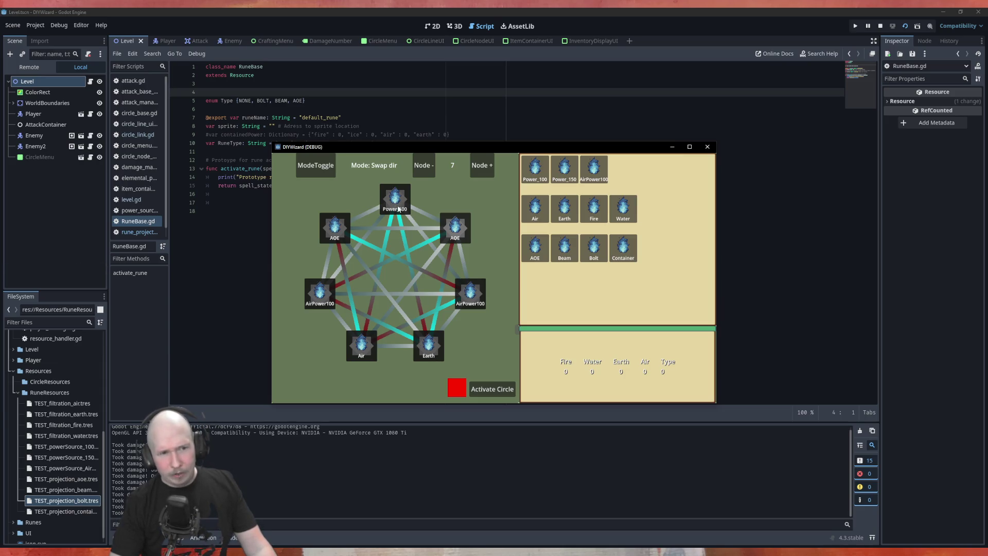
{"action": "left_click", "coordinate": [386, 328]}
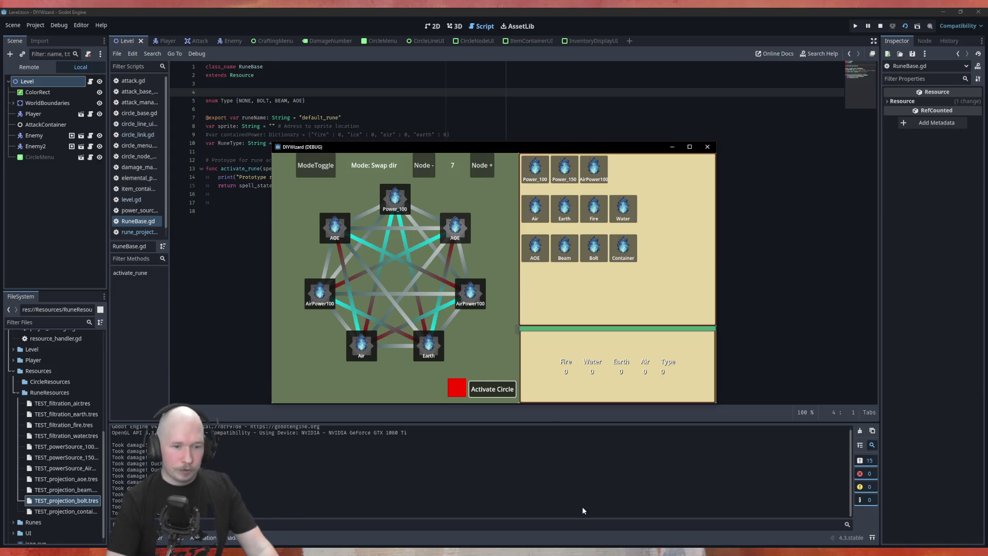
{"action": "key", "text": "alt+Tab"}
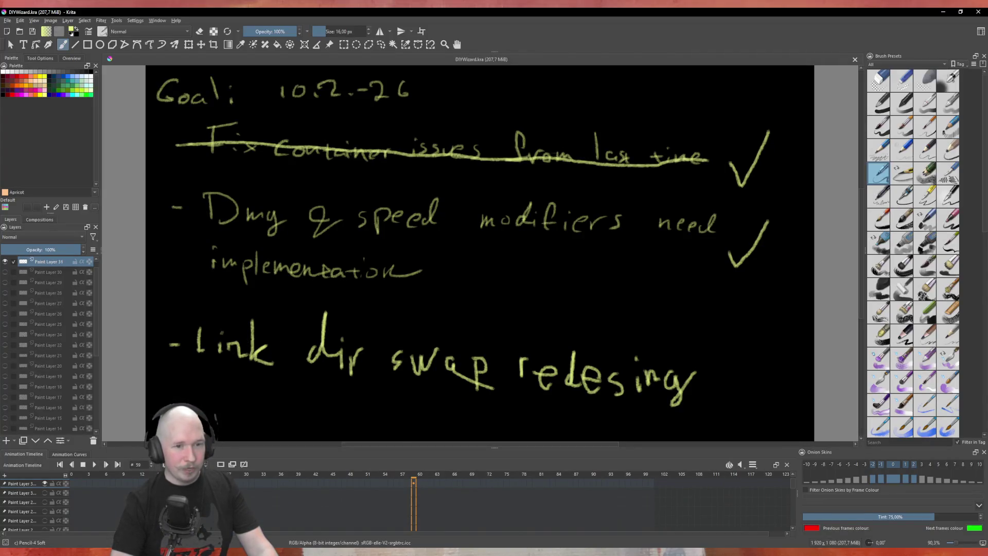
{"action": "key", "text": "alt+Tab"}
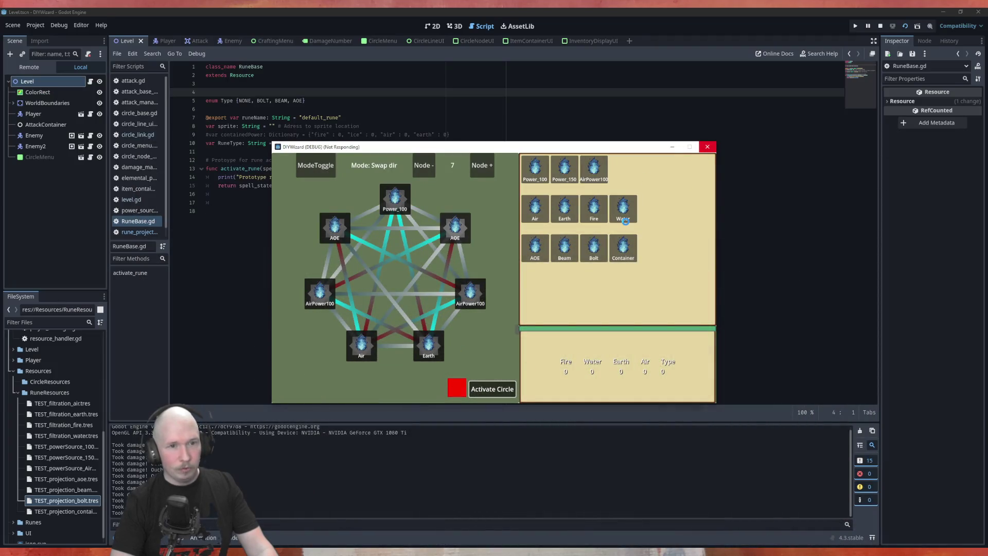
- Stop the frozen game and go to the empty last line of RuneBase.gd
{"action": "left_click", "coordinate": [702, 149]}
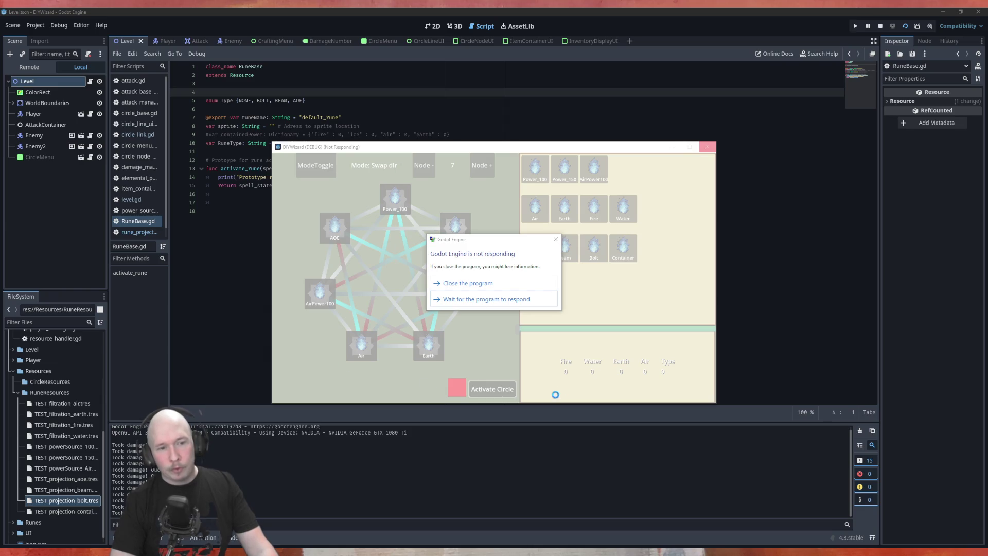
{"action": "left_click", "coordinate": [881, 25]}
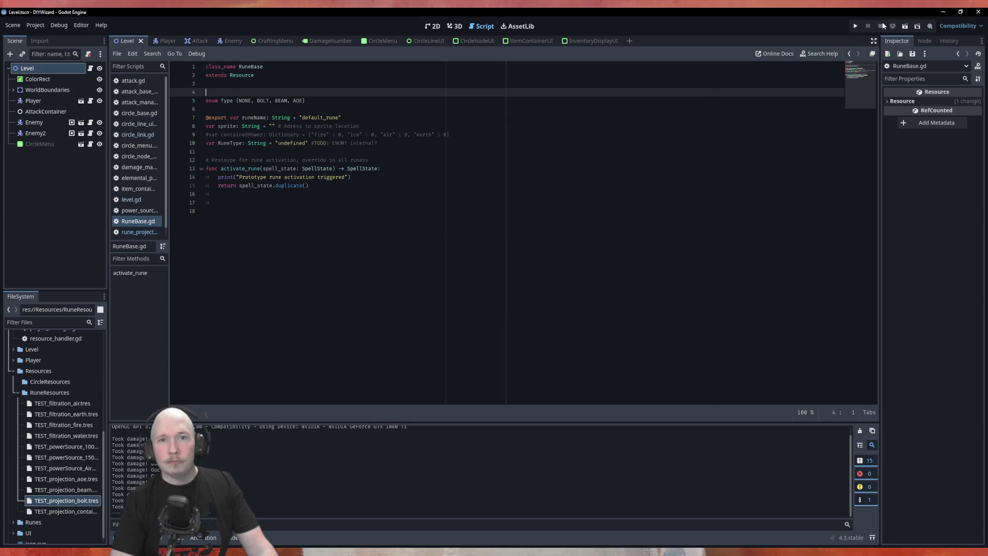
{"action": "left_click", "coordinate": [389, 230]}
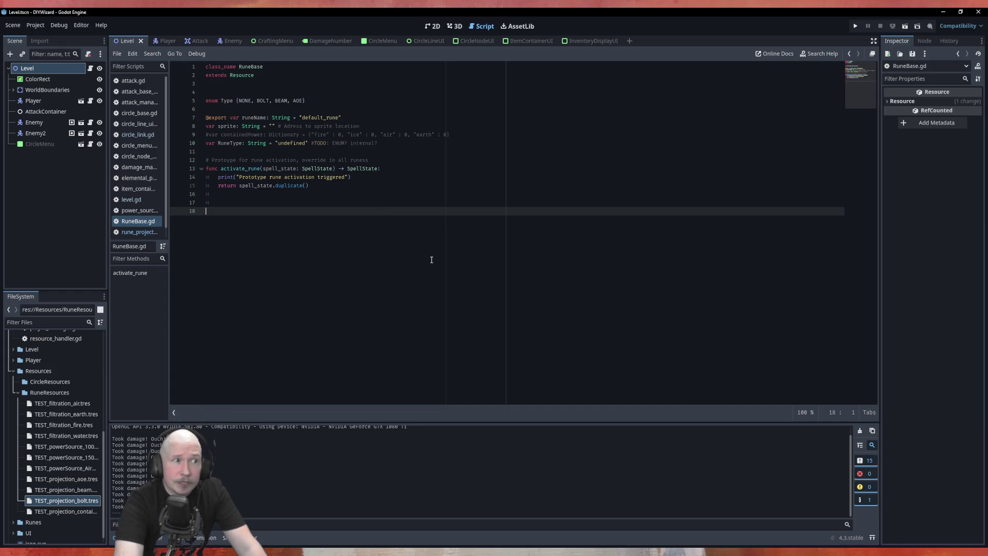
{"action": "left_click", "coordinate": [405, 93]}
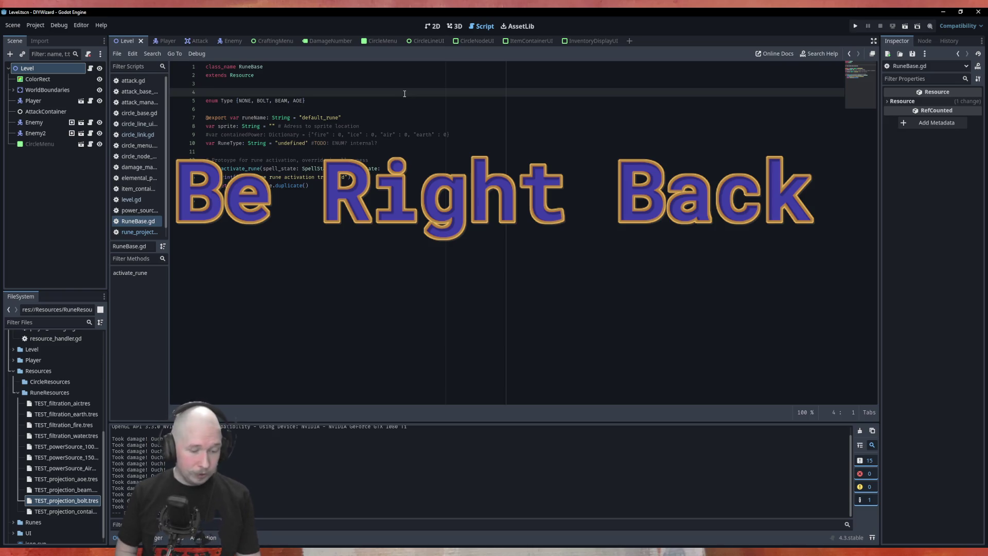
- Run the project and add several nodes to the rune circle
{"action": "key", "text": "F5"}
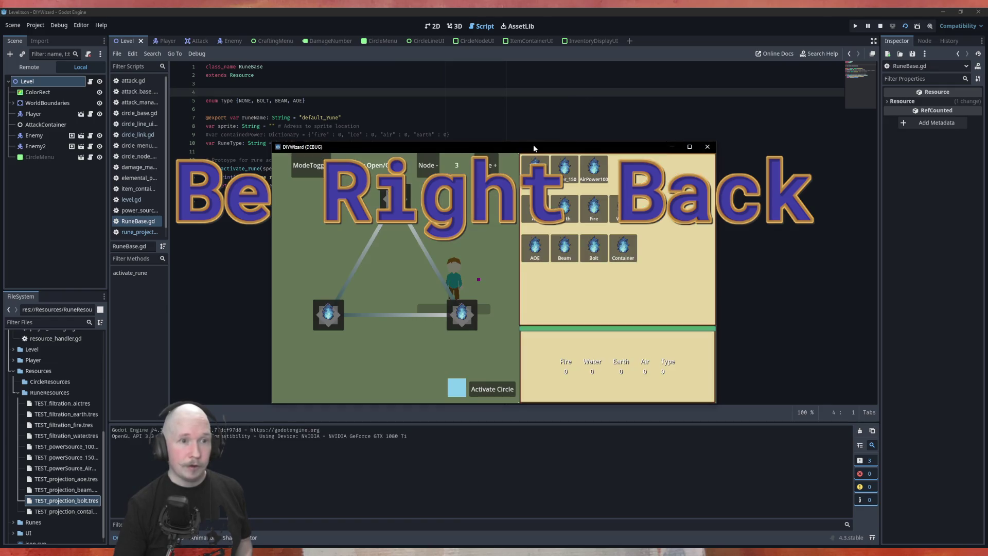
{"action": "left_click", "coordinate": [466, 239]}
{"action": "left_click", "coordinate": [463, 240]}
{"action": "left_click", "coordinate": [462, 240]}
{"action": "left_click", "coordinate": [462, 240]}
{"action": "left_click", "coordinate": [462, 240]}
{"action": "left_click", "coordinate": [461, 241]}
{"action": "left_click", "coordinate": [462, 241]}
{"action": "left_click", "coordinate": [462, 240]}
{"action": "left_click", "coordinate": [461, 240]}
- Remove four nodes to leave eight, then activate the rune circle
{"action": "left_click", "coordinate": [404, 242]}
{"action": "left_click", "coordinate": [404, 242]}
{"action": "left_click", "coordinate": [404, 242]}
{"action": "left_click", "coordinate": [404, 242]}
{"action": "left_click", "coordinate": [405, 242]}
{"action": "left_click", "coordinate": [404, 242]}
{"action": "left_click", "coordinate": [404, 242]}
{"action": "left_click", "coordinate": [404, 242]}
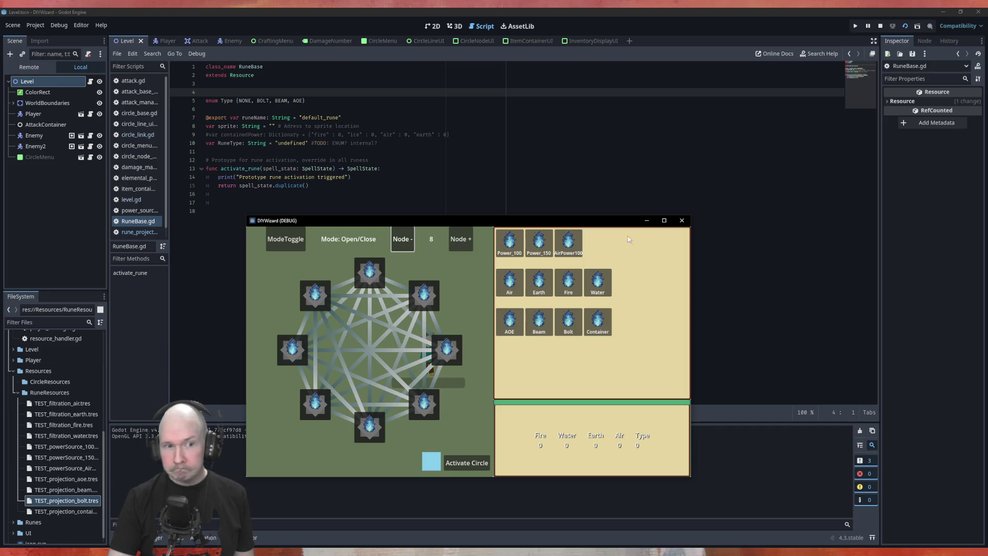
{"action": "left_click", "coordinate": [466, 462]}
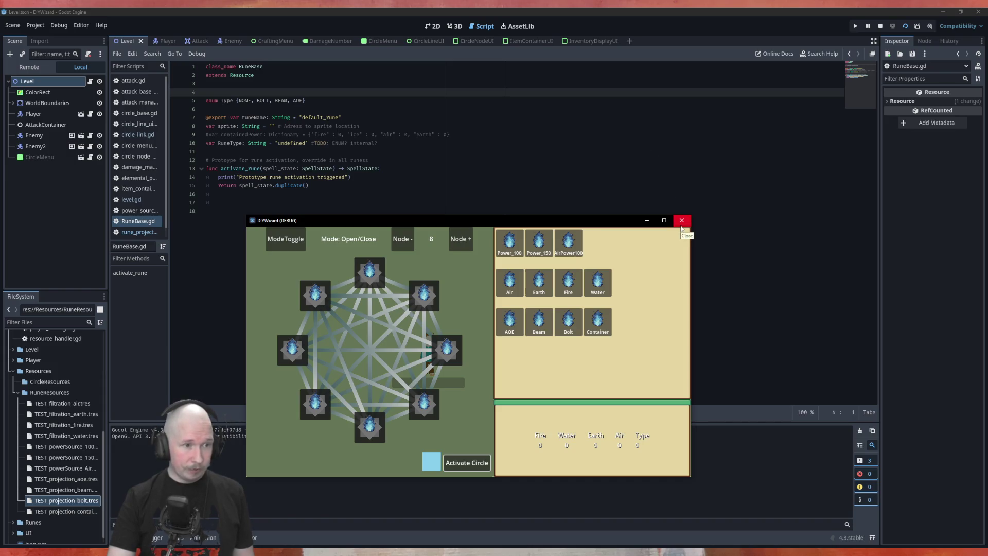
- Close the running DIYWizard debug game and save all scenes from the Scene menu
{"action": "left_click", "coordinate": [682, 221]}
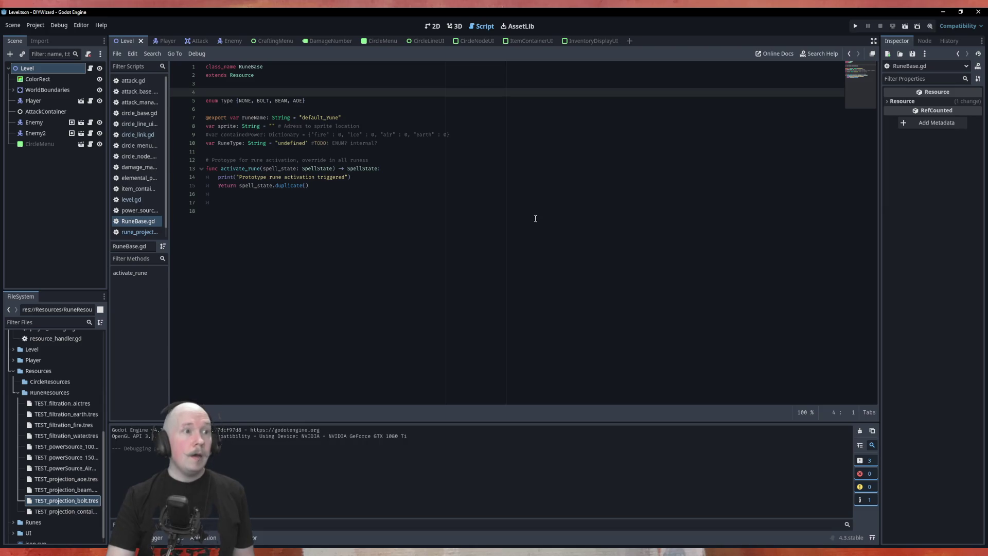
{"action": "left_click", "coordinate": [13, 25]}
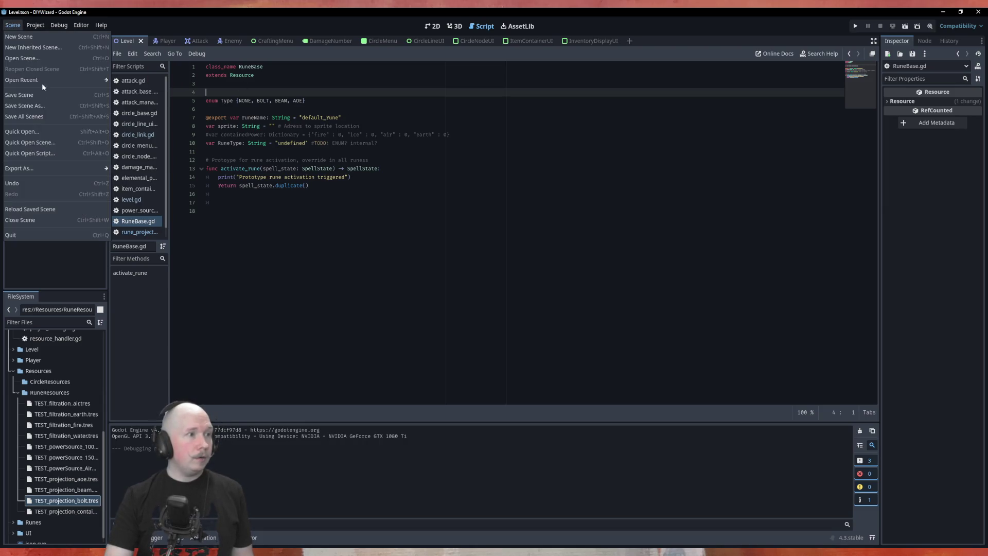
{"action": "left_click", "coordinate": [47, 121]}
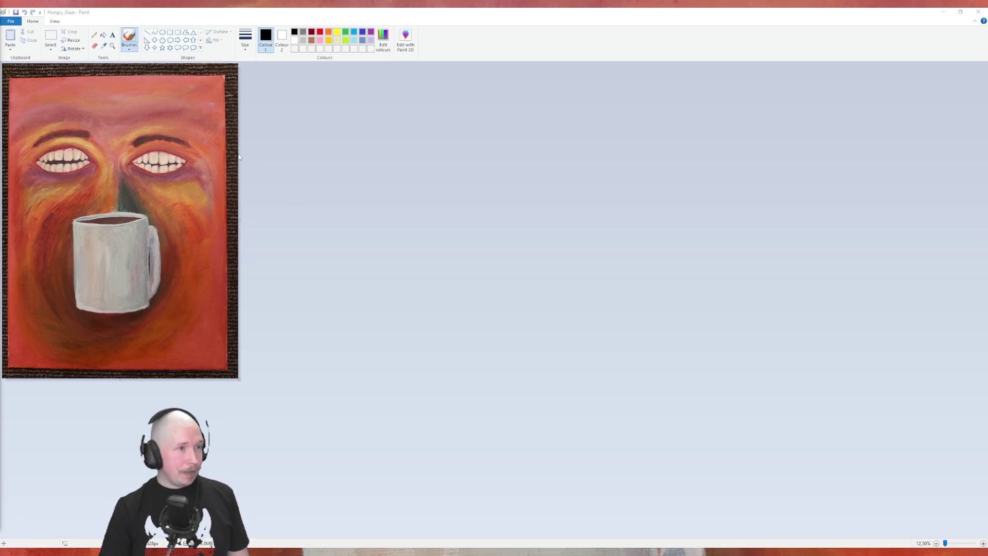
{"action": "scroll", "coordinate": [347, 150], "scroll_direction": "up", "scroll_amount": 1}
{"action": "scroll", "coordinate": [347, 149], "scroll_direction": "up", "scroll_amount": 1}
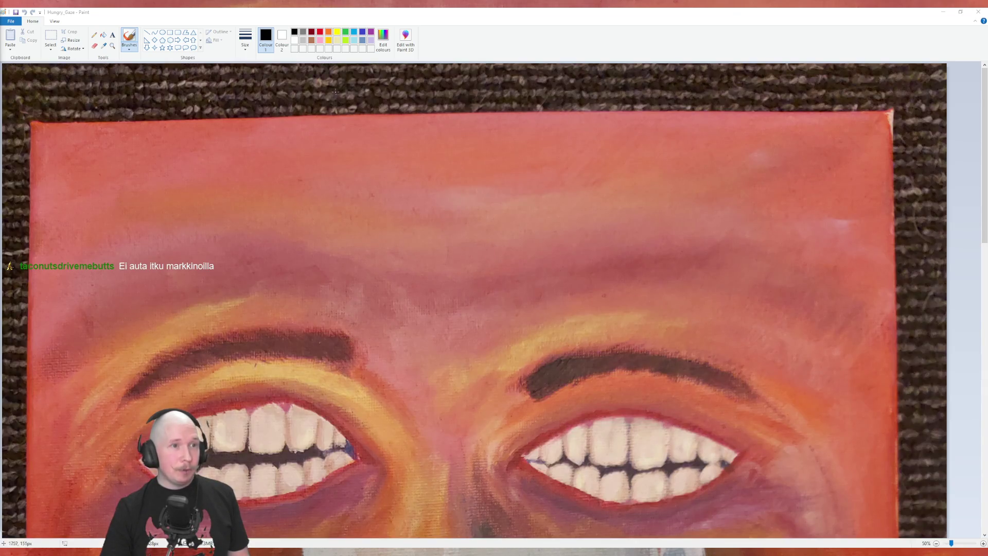
{"action": "scroll", "coordinate": [345, 93], "scroll_direction": "down", "scroll_amount": 2}
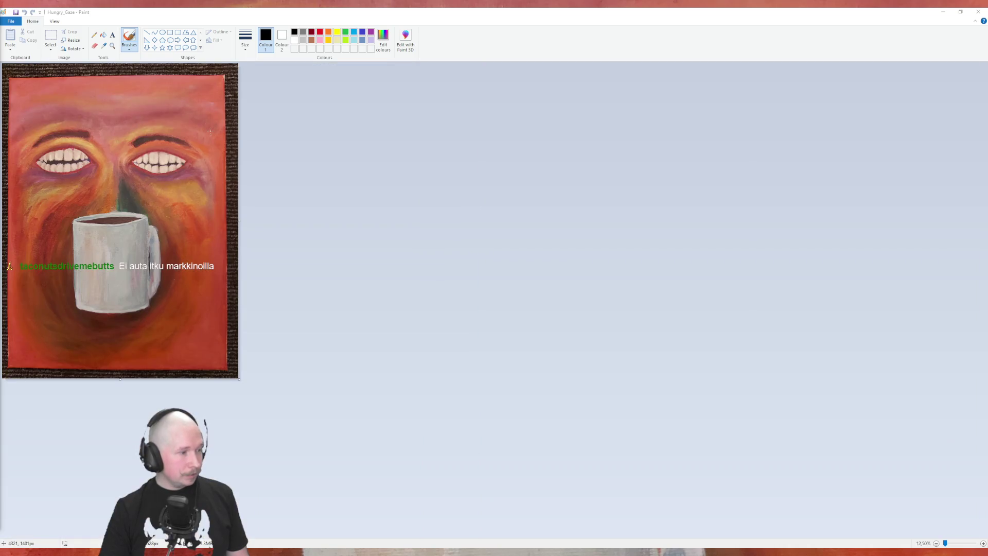
{"action": "scroll", "coordinate": [210, 131], "scroll_direction": "up", "scroll_amount": 1}
{"action": "scroll", "coordinate": [75, 71], "scroll_direction": "down", "scroll_amount": 1}
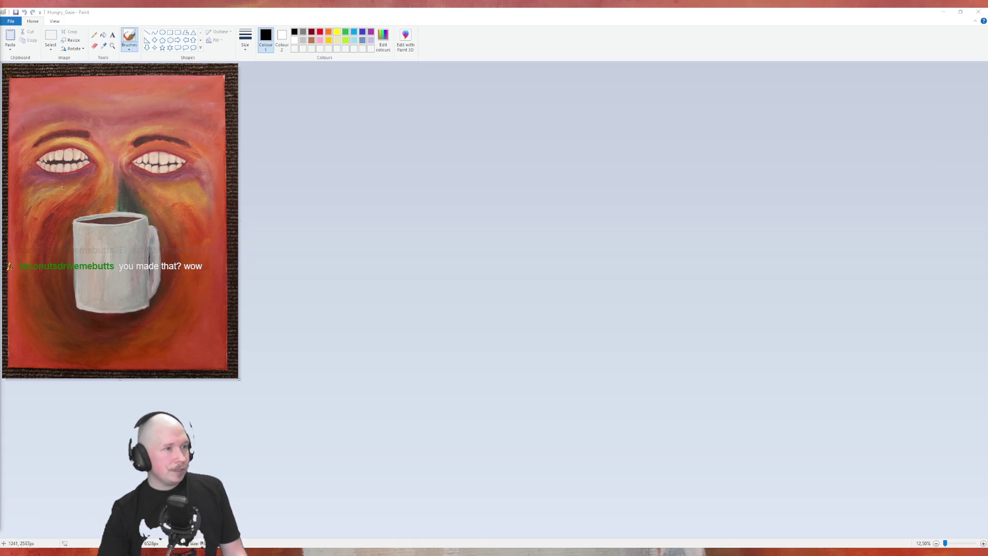
{"action": "scroll", "coordinate": [65, 201], "scroll_direction": "up", "scroll_amount": 1, "text": "ctrl"}
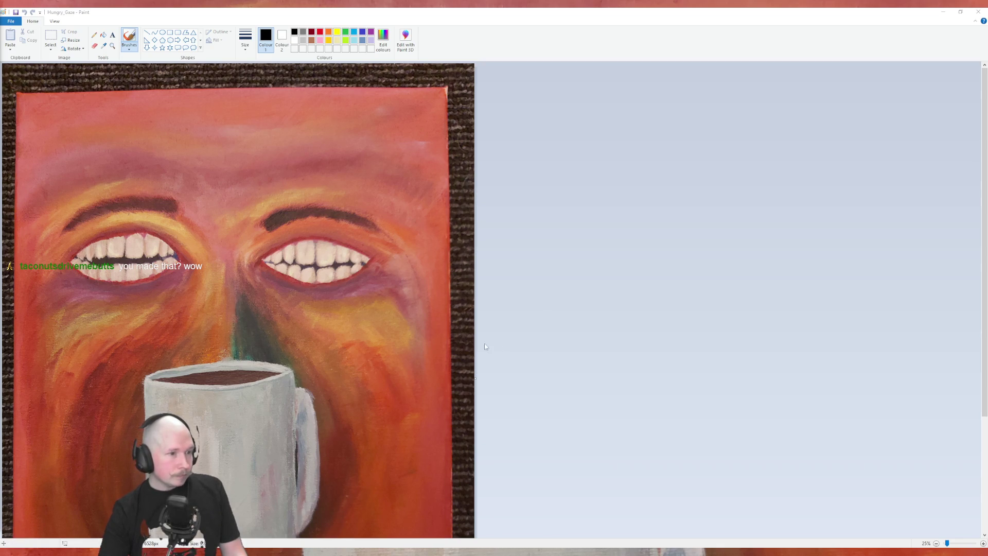
{"action": "scroll", "coordinate": [251, 308], "scroll_direction": "down", "scroll_amount": 3}
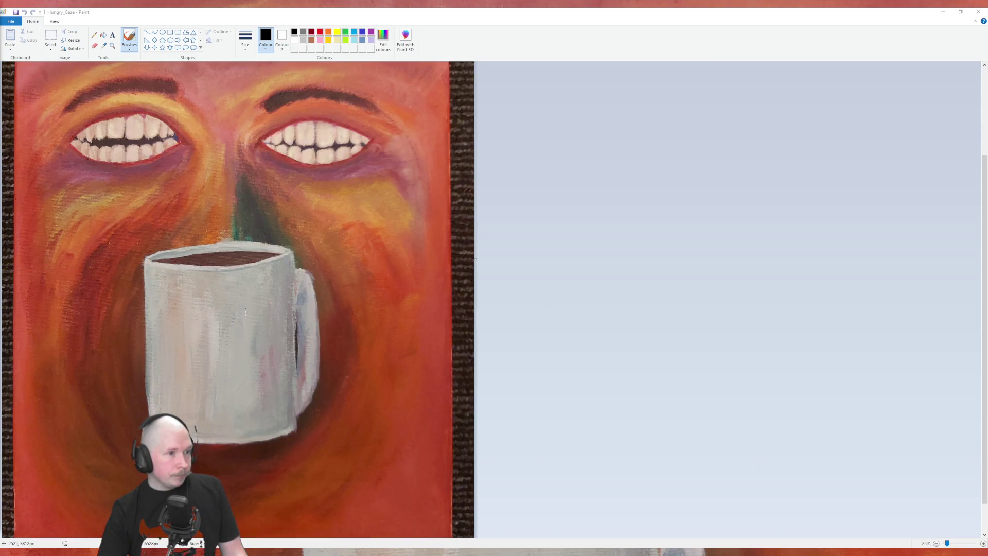
- Scroll the Paint canvas up and down to view the 'Hungry Gaze' painting
{"action": "scroll", "coordinate": [246, 312], "scroll_direction": "up", "scroll_amount": 3}
{"action": "scroll", "coordinate": [245, 312], "scroll_direction": "down", "scroll_amount": 3}
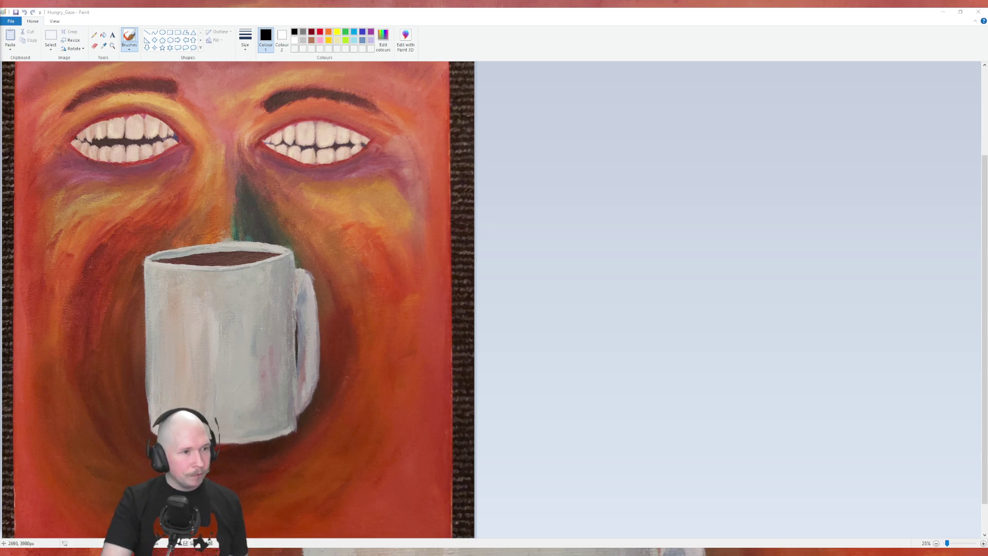
{"action": "scroll", "coordinate": [263, 355], "scroll_direction": "up", "scroll_amount": 3}
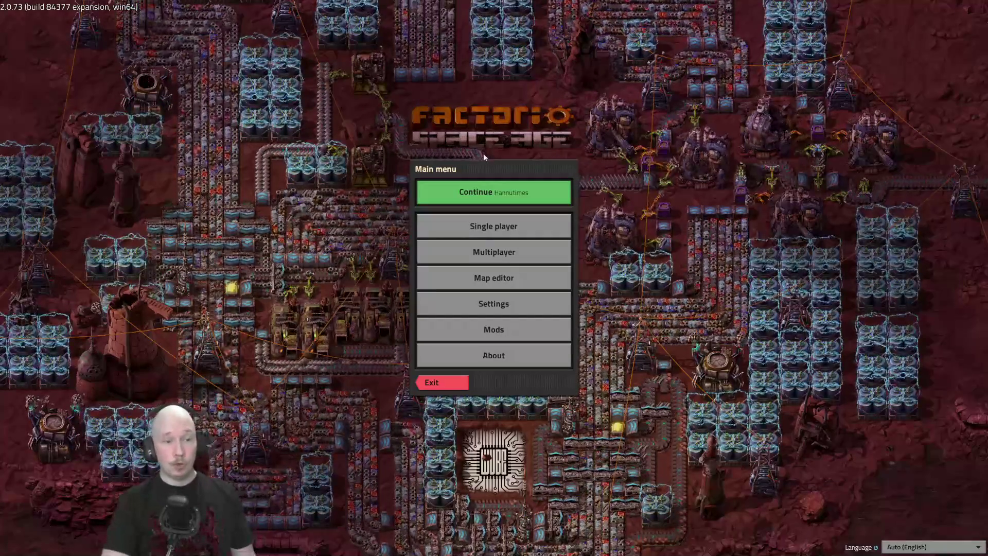
- Continue the latest Factorio save and walk the character down-left toward the foundries
{"action": "left_click", "coordinate": [482, 194]}
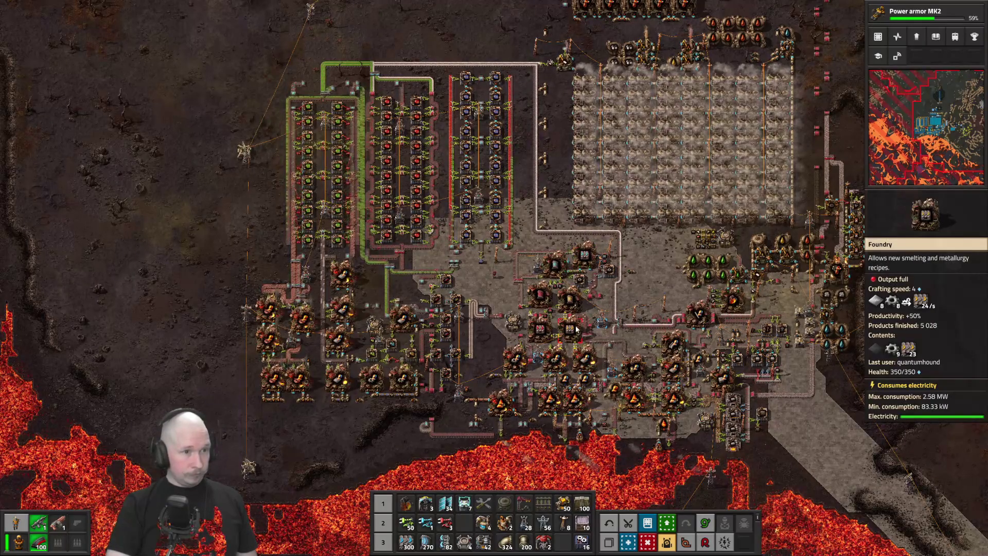
{"action": "scroll", "coordinate": [577, 327], "scroll_direction": "up", "scroll_amount": 5}
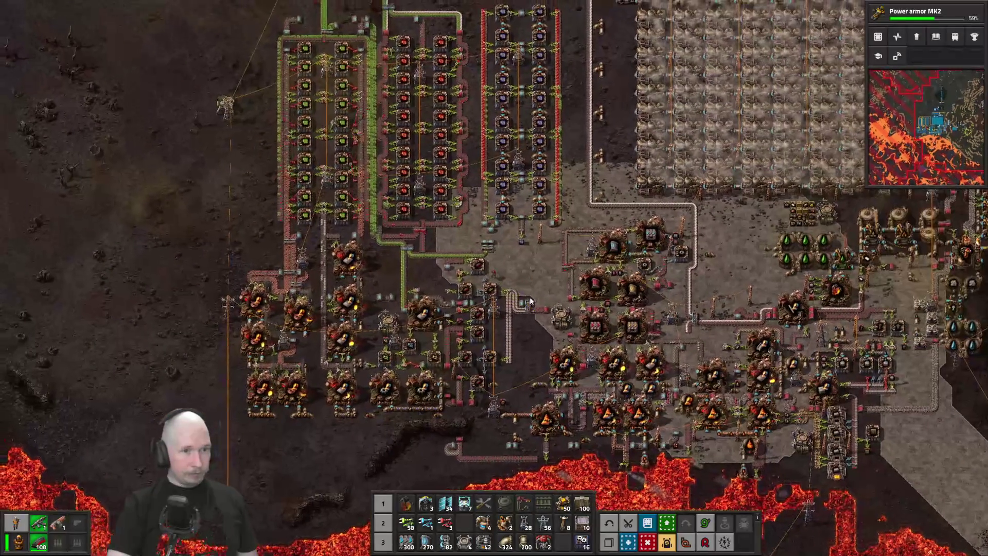
{"action": "key", "text": "s+a"}
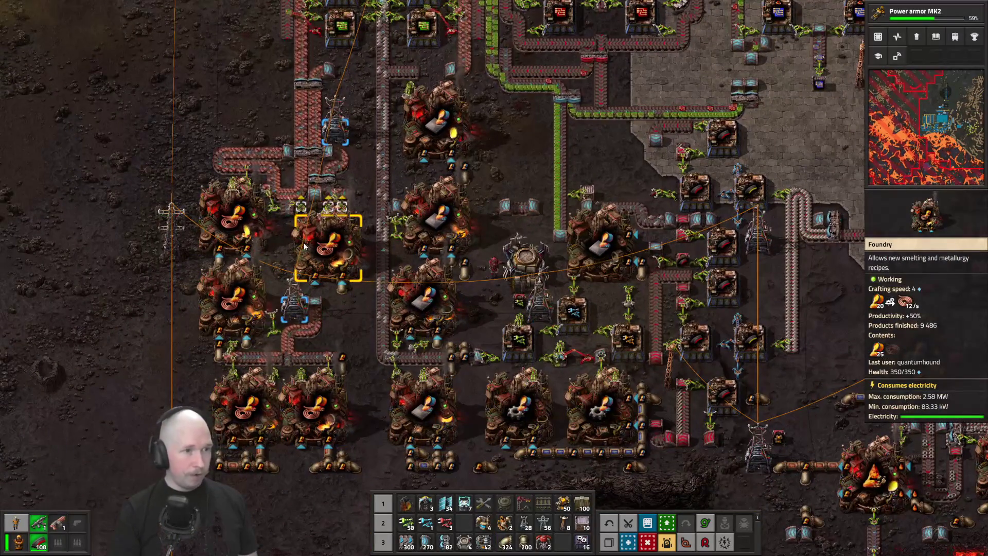
{"action": "scroll", "coordinate": [409, 237], "scroll_direction": "down", "scroll_amount": 6}
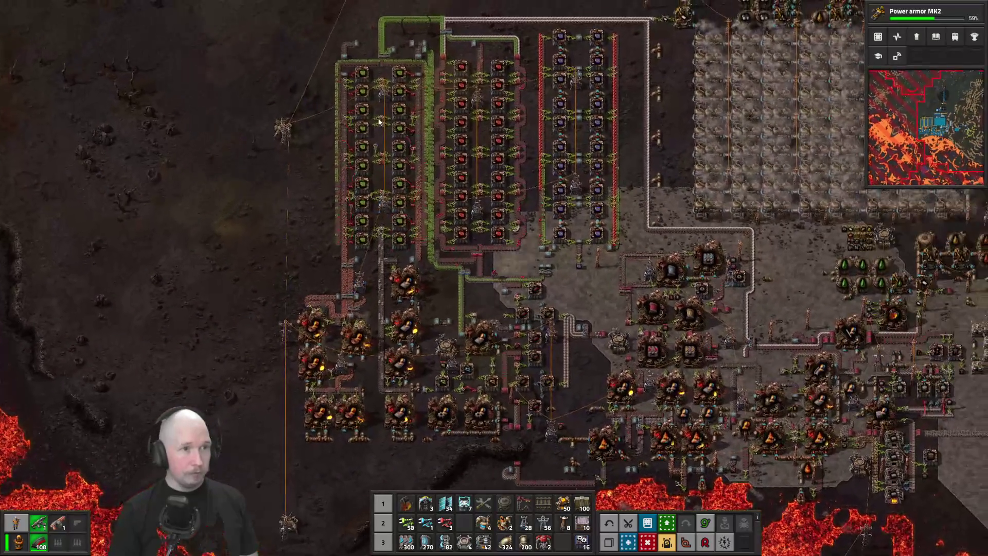
{"action": "scroll", "coordinate": [373, 122], "scroll_direction": "up", "scroll_amount": 1}
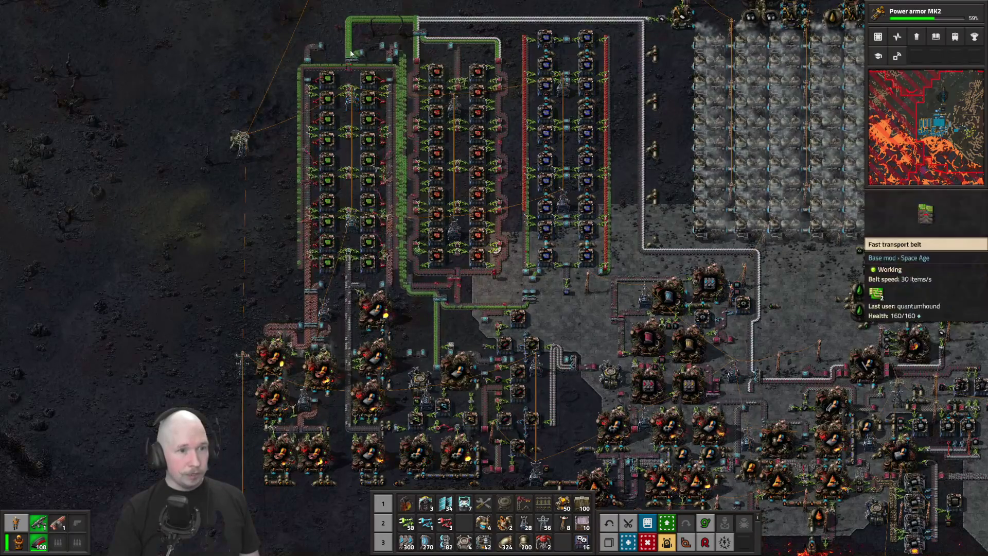
{"action": "scroll", "coordinate": [496, 166], "scroll_direction": "up", "scroll_amount": 3}
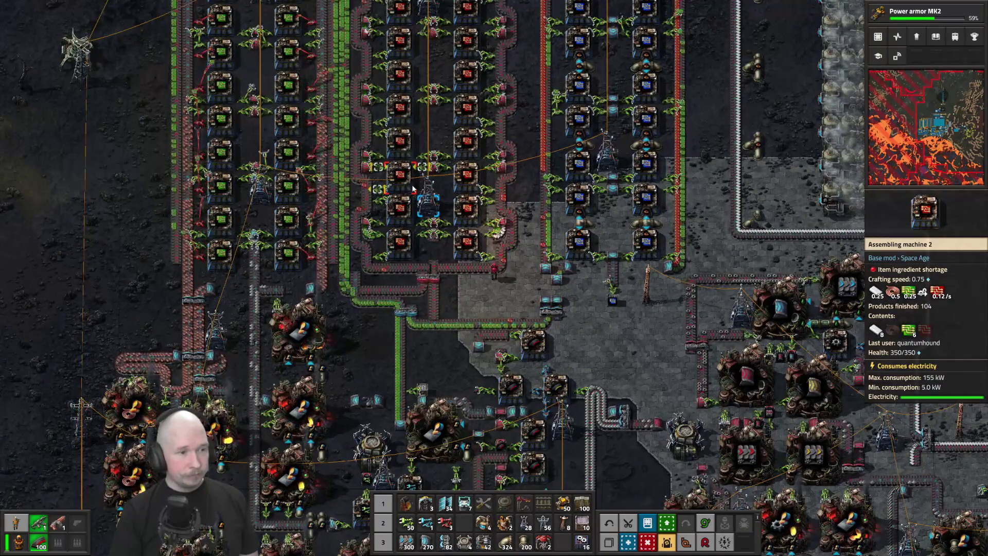
{"action": "scroll", "coordinate": [411, 187], "scroll_direction": "down", "scroll_amount": 2}
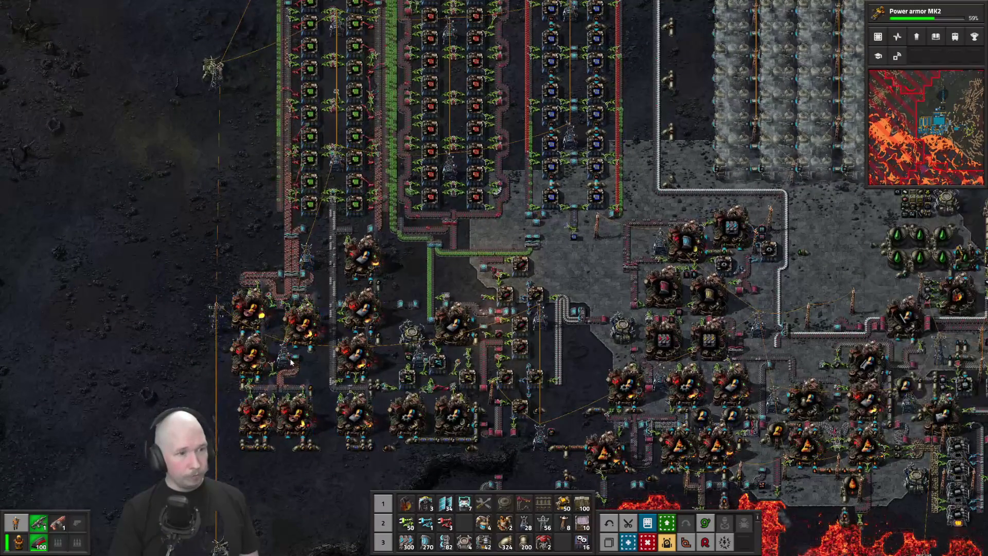
{"action": "scroll", "coordinate": [307, 115], "scroll_direction": "down", "scroll_amount": 1}
{"action": "key", "text": "w"}
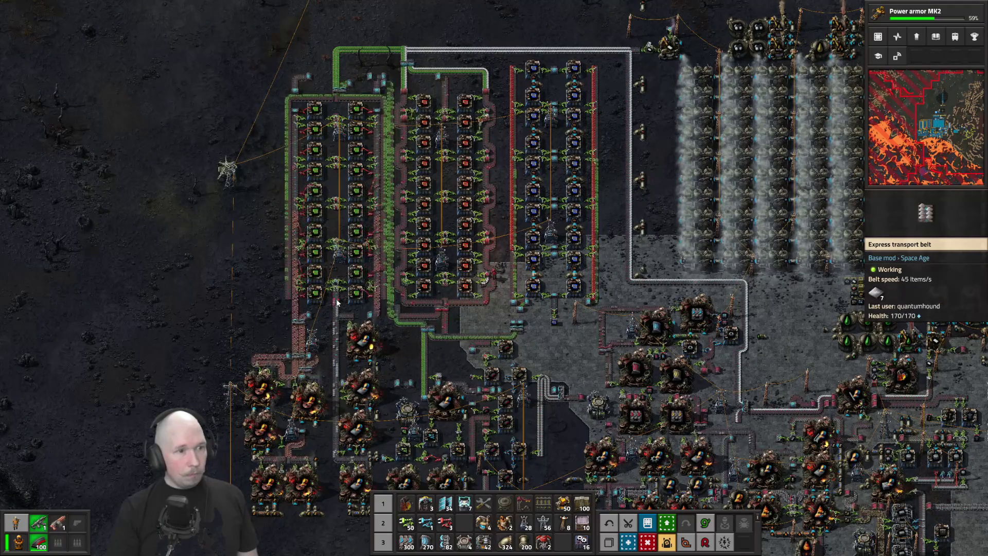
{"action": "key", "text": "s"}
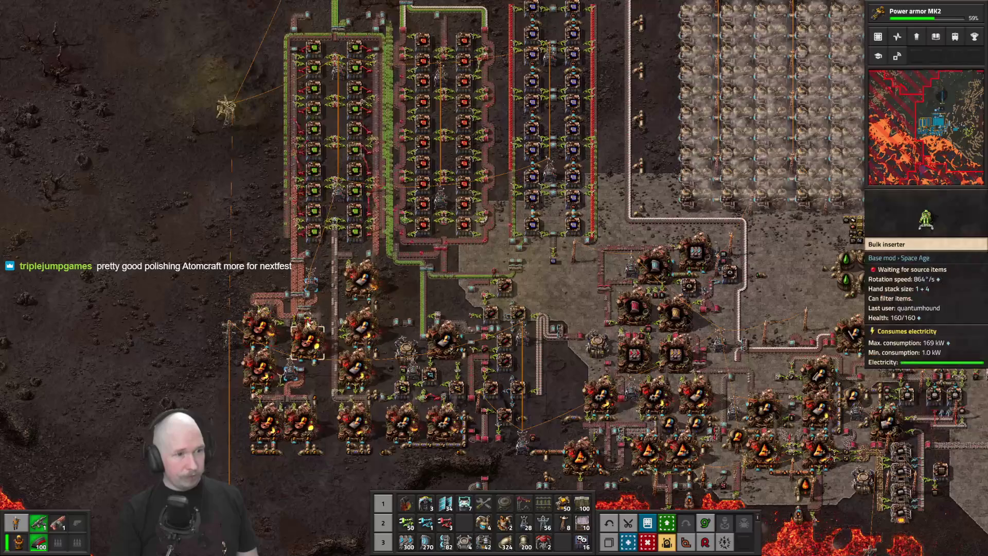
{"action": "key", "text": "d"}
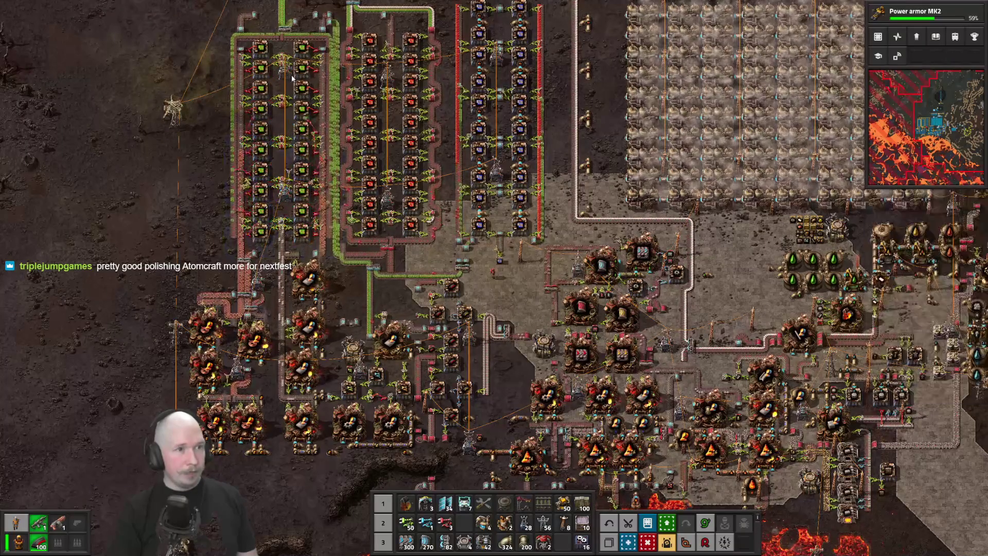
{"action": "key", "text": "d"}
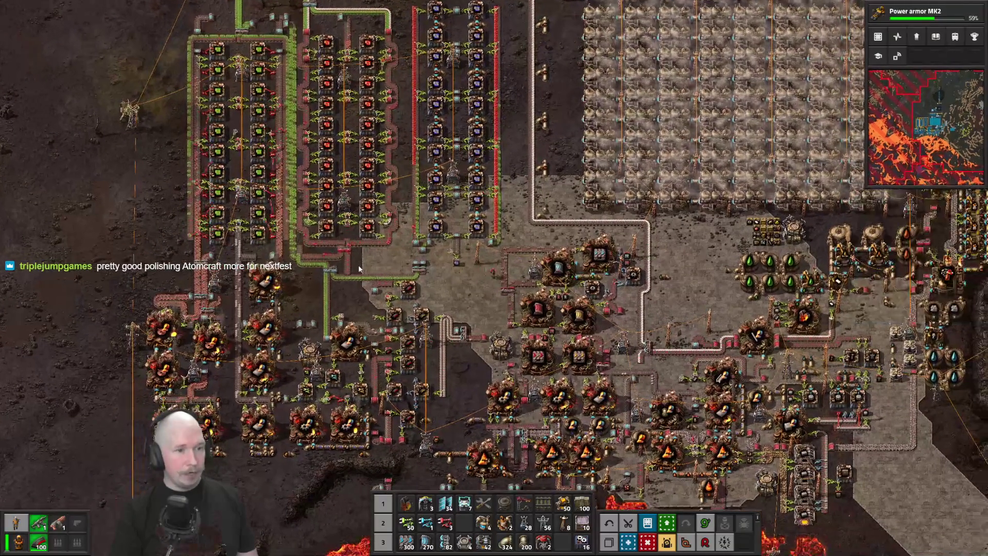
{"action": "key", "text": "w"}
{"action": "scroll", "coordinate": [491, 117], "scroll_direction": "up", "scroll_amount": 6}
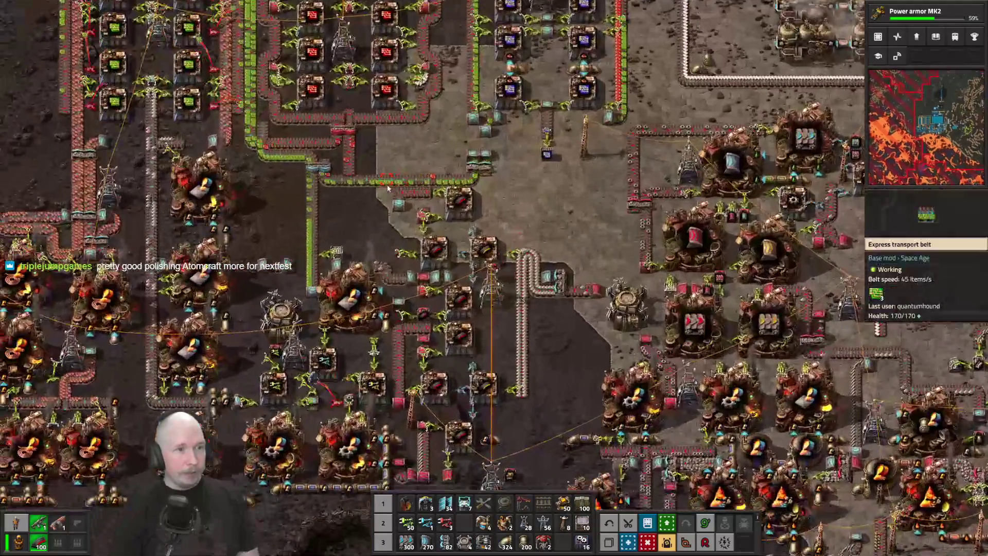
{"action": "key", "text": "s"}
{"action": "key", "text": "a"}
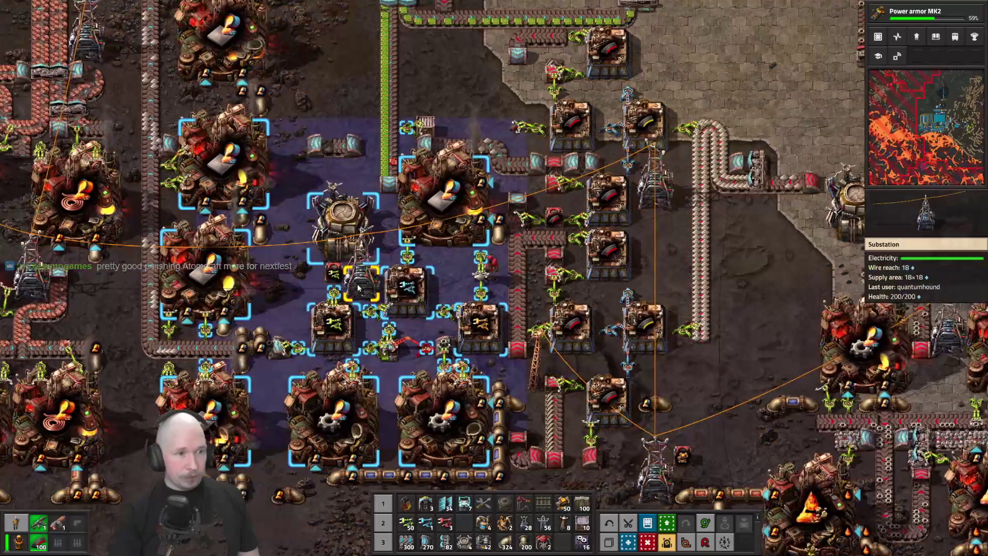
{"action": "left_click", "coordinate": [363, 278]}
{"action": "key", "text": "e"}
{"action": "scroll", "coordinate": [552, 247], "scroll_direction": "down", "scroll_amount": 5}
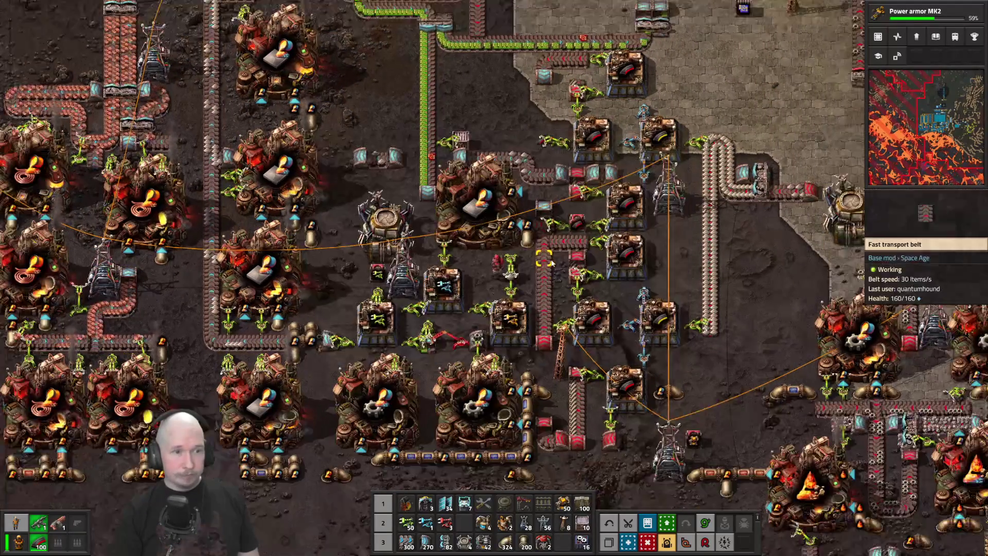
{"action": "key", "text": "d"}
{"action": "key", "text": "w"}
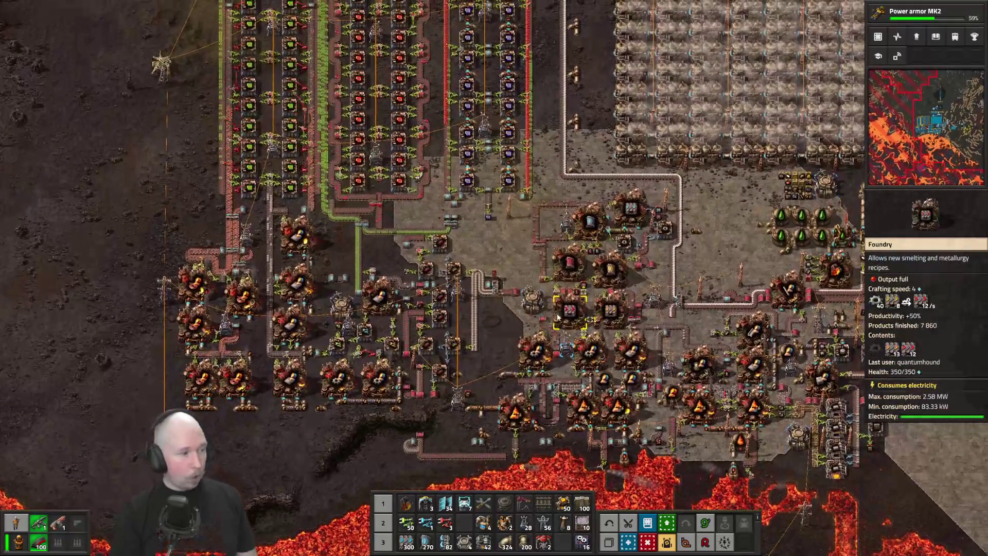
{"action": "key", "text": "w"}
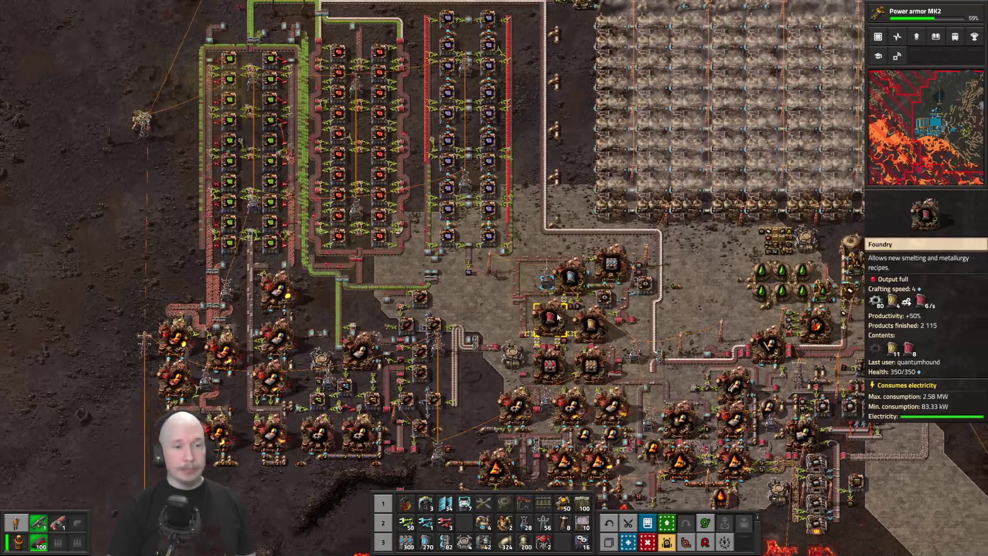
{"action": "scroll", "coordinate": [467, 266], "scroll_direction": "up", "scroll_amount": 5}
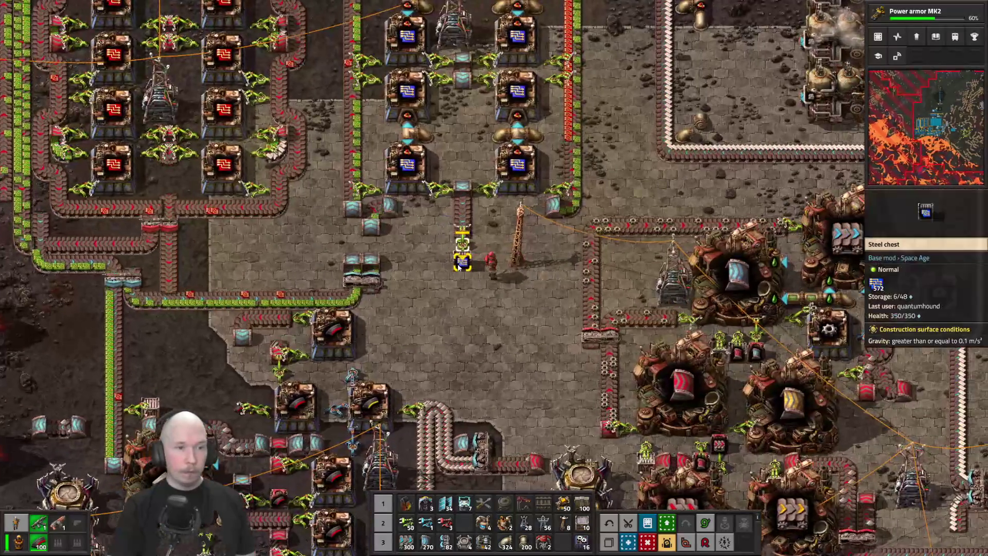
{"action": "left_click", "coordinate": [464, 250]}
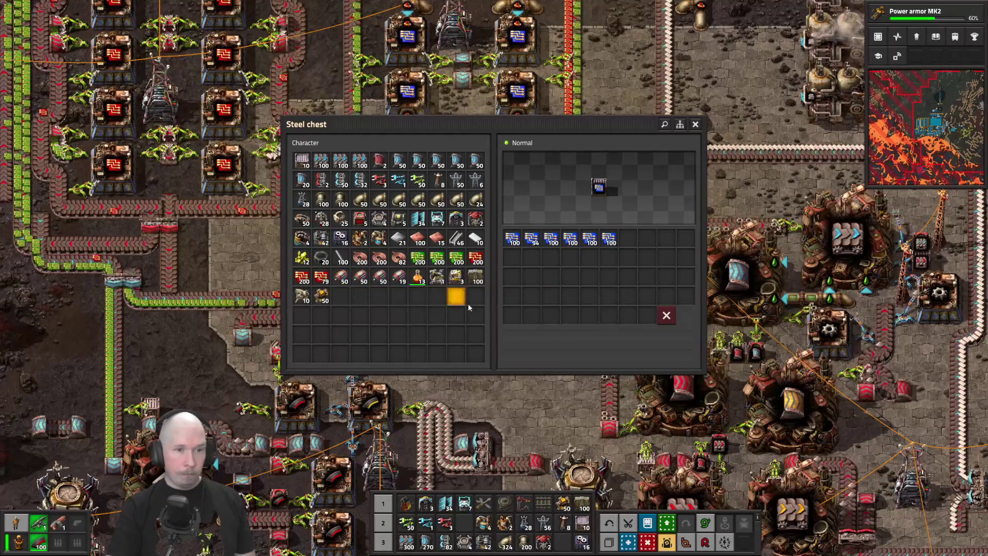
{"action": "key", "text": "e"}
{"action": "scroll", "coordinate": [581, 304], "scroll_direction": "down", "scroll_amount": 6}
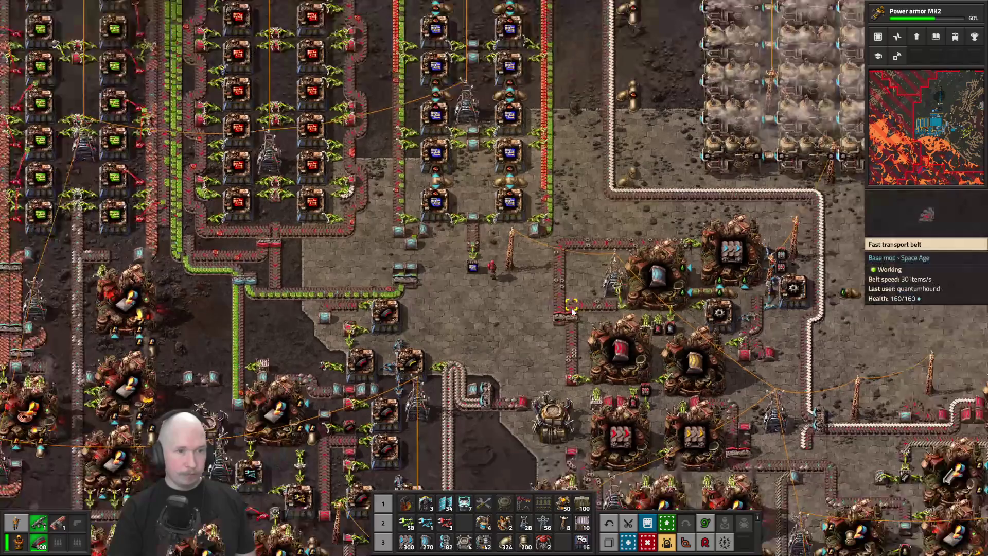
- Walk east and north through the factory to the base's eastern edge
{"action": "key", "text": "d"}
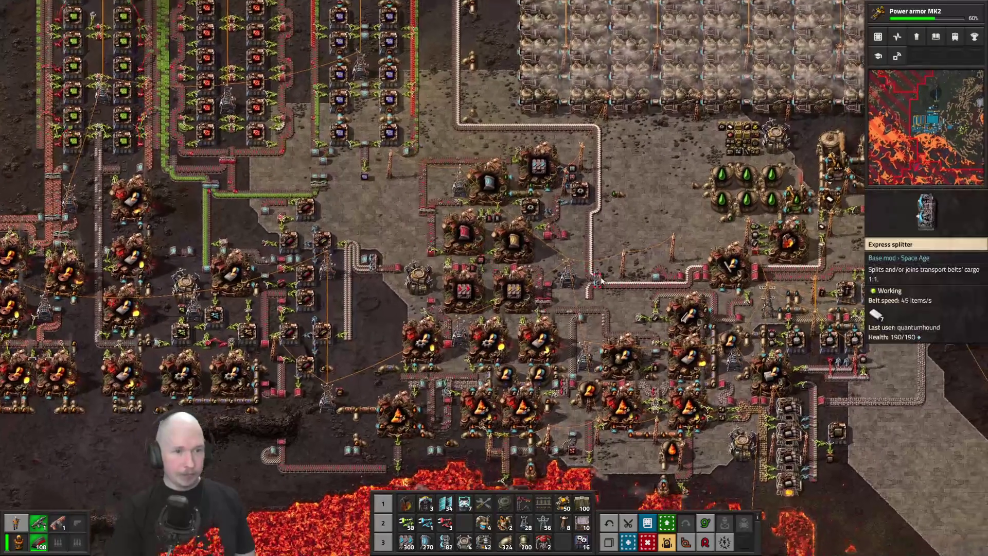
{"action": "key", "text": "s"}
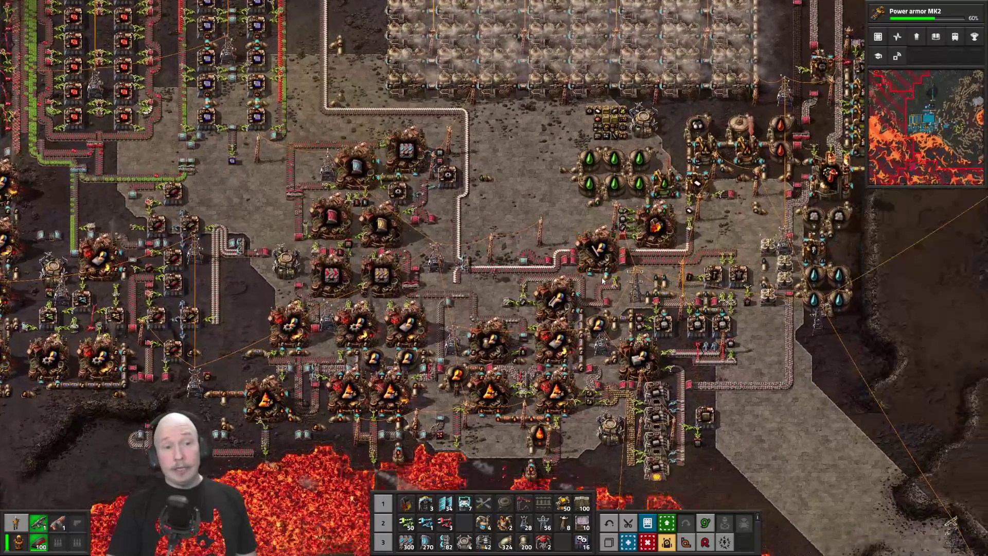
{"action": "key", "text": "w"}
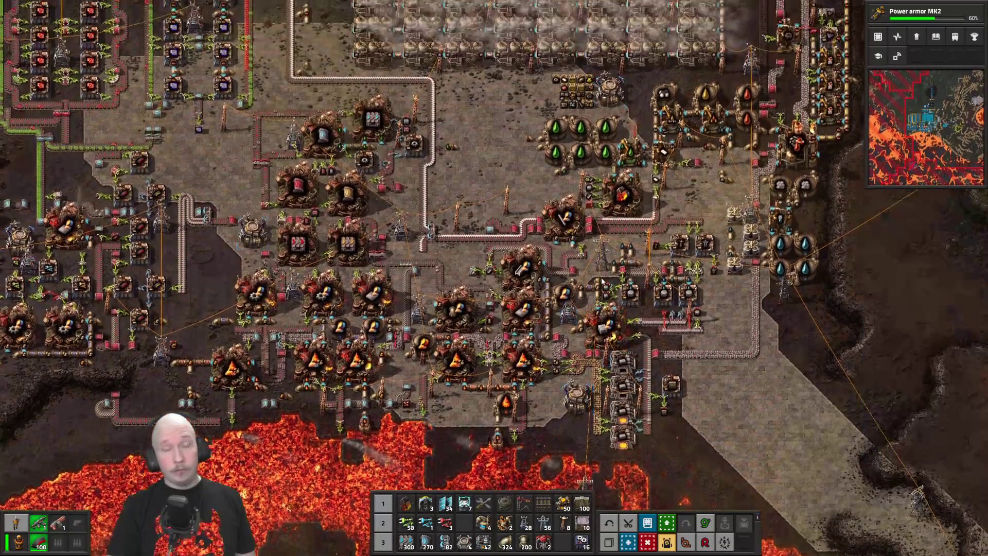
{"action": "key", "text": "w"}
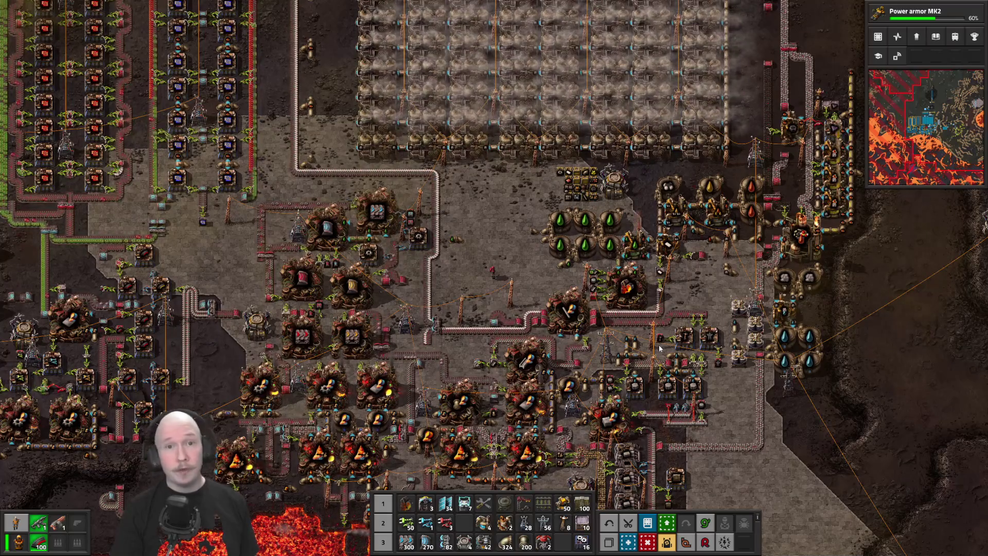
{"action": "key", "text": "s"}
{"action": "key", "text": "d"}
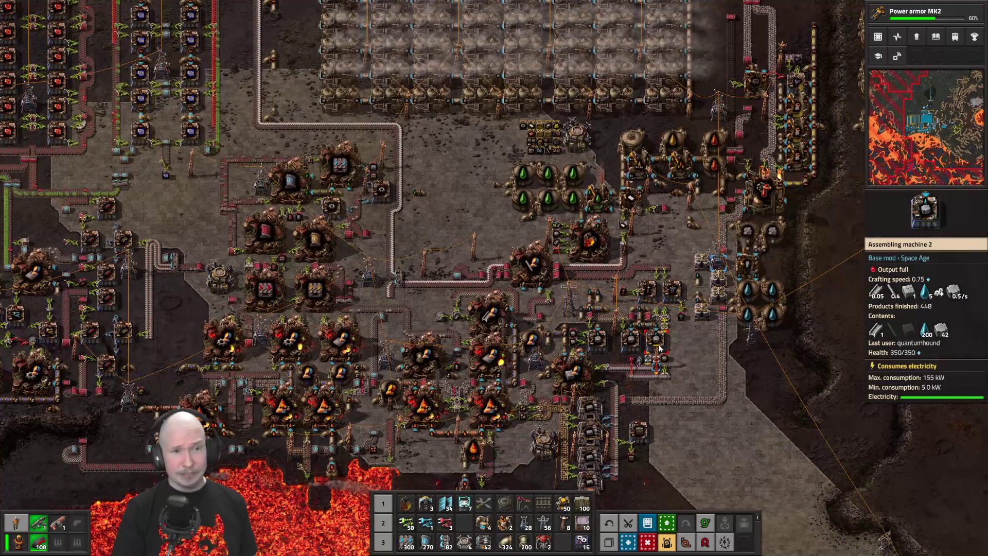
{"action": "key", "text": "d"}
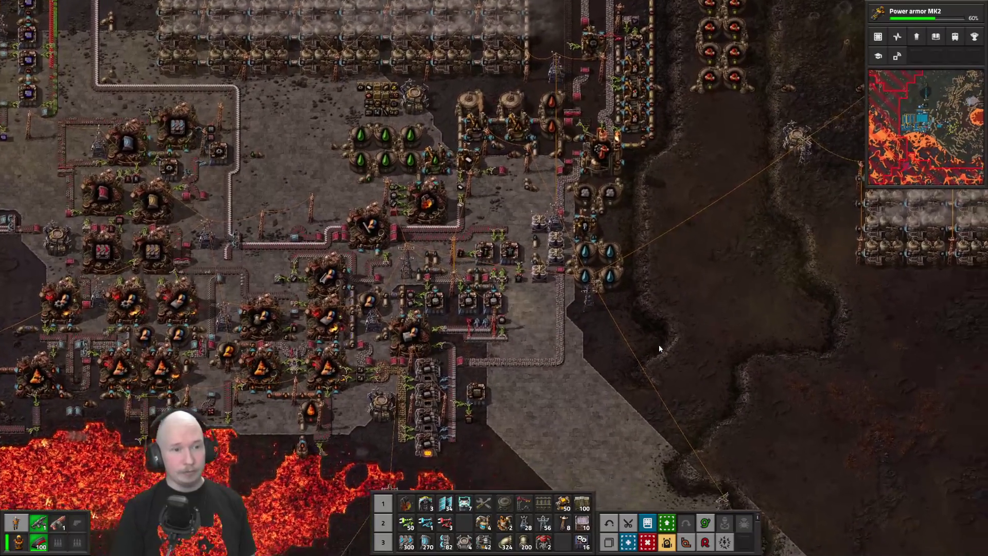
- Walk north and northwest across the factory, past the chemical plants
{"action": "scroll", "coordinate": [521, 363], "scroll_direction": "down", "scroll_amount": 3}
{"action": "key", "text": "s"}
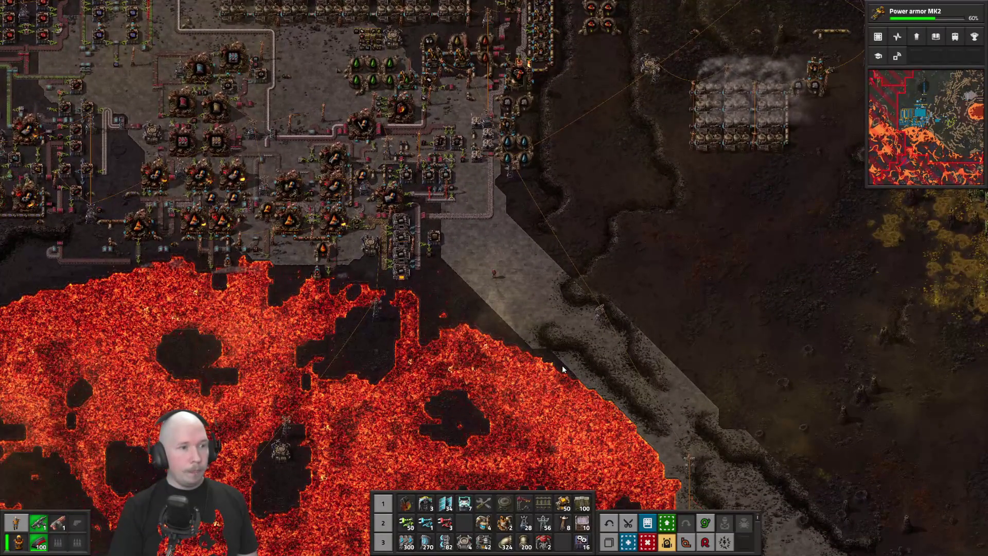
{"action": "key", "text": "w"}
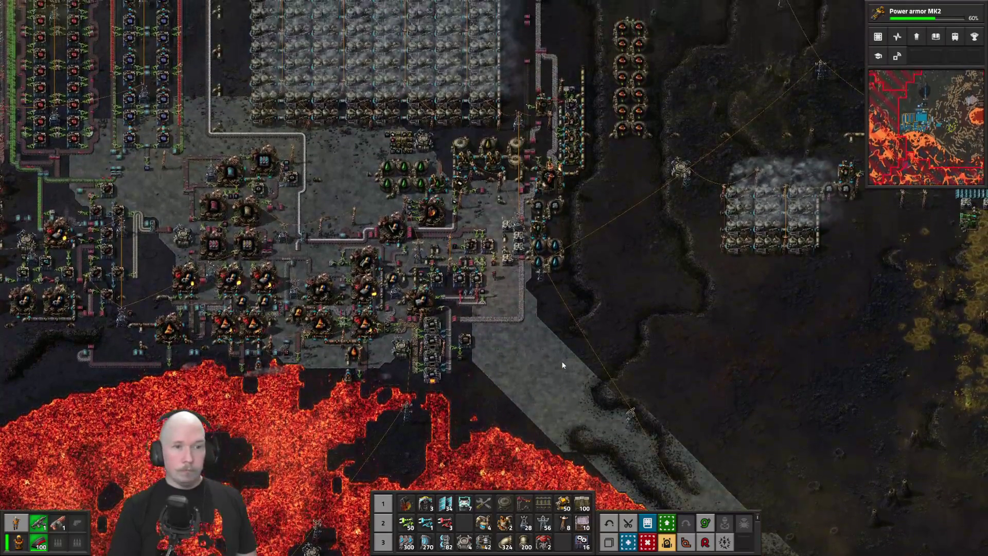
{"action": "scroll", "coordinate": [562, 366], "scroll_direction": "up", "scroll_amount": 5}
{"action": "scroll", "coordinate": [559, 363], "scroll_direction": "down", "scroll_amount": 2}
{"action": "key", "text": "w"}
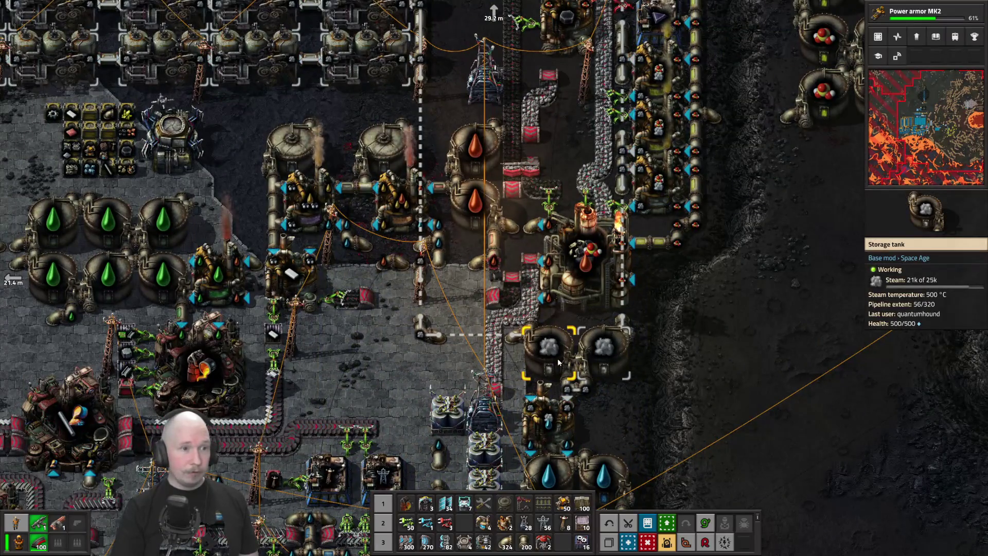
{"action": "scroll", "coordinate": [558, 358], "scroll_direction": "down", "scroll_amount": 6}
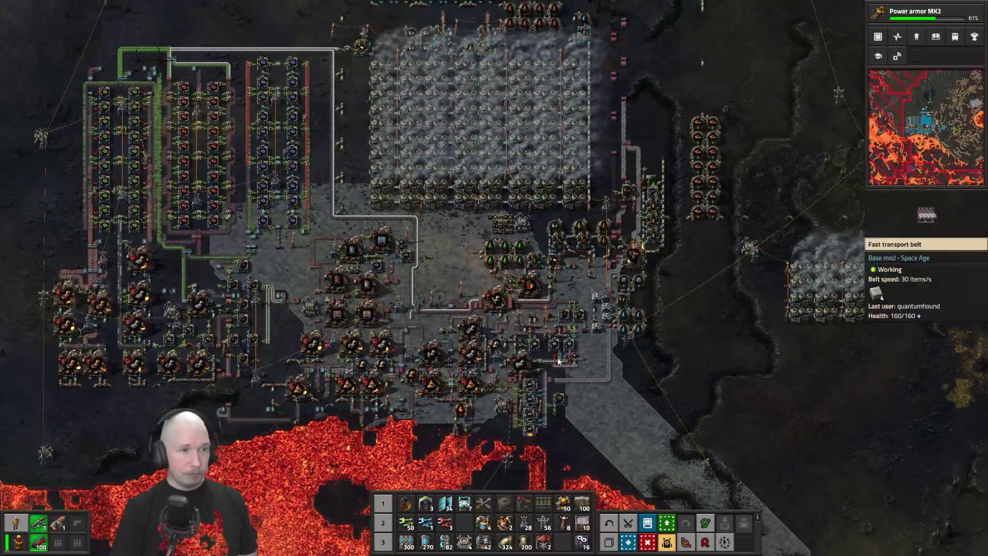
{"action": "key", "text": "a"}
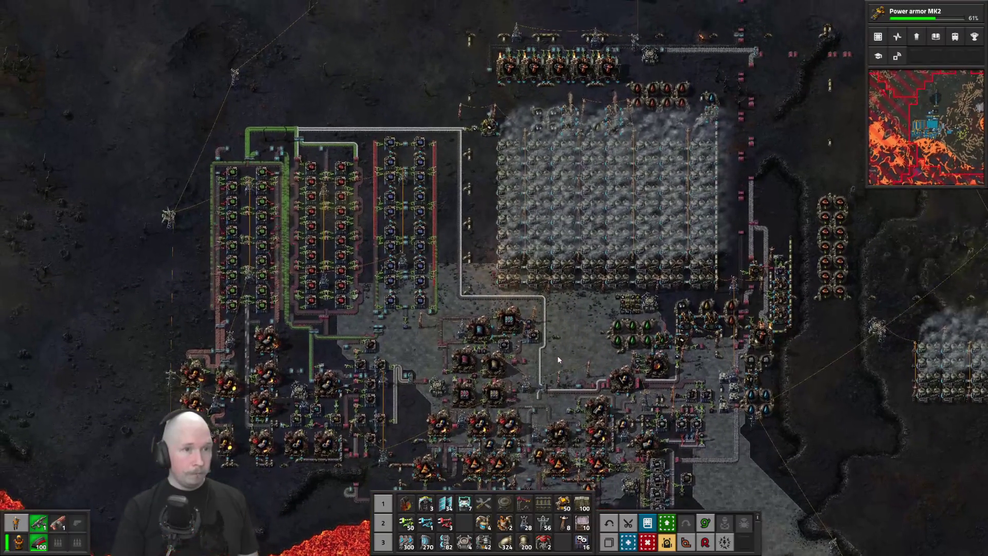
{"action": "scroll", "coordinate": [559, 361], "scroll_direction": "up", "scroll_amount": 5}
{"action": "key", "text": "w"}
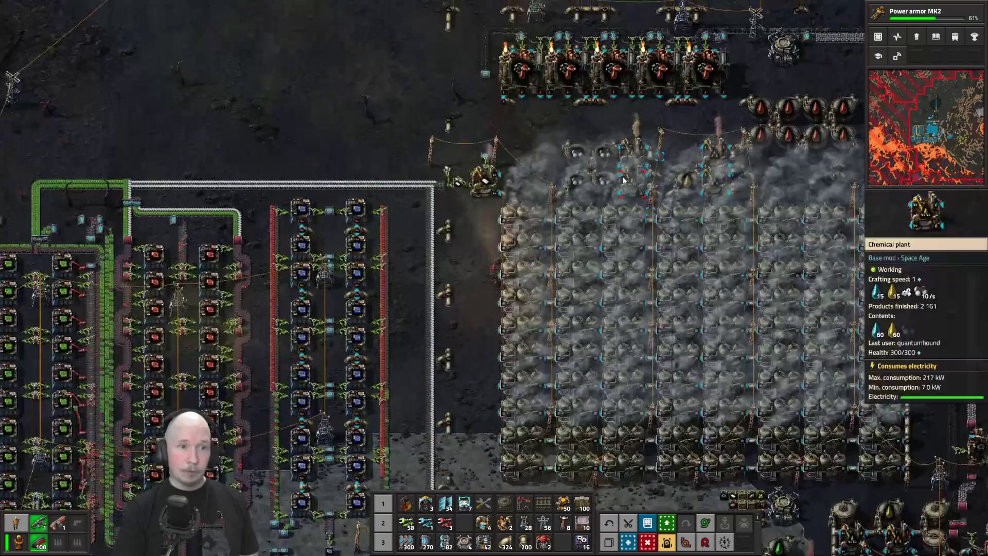
{"action": "key", "text": "w"}
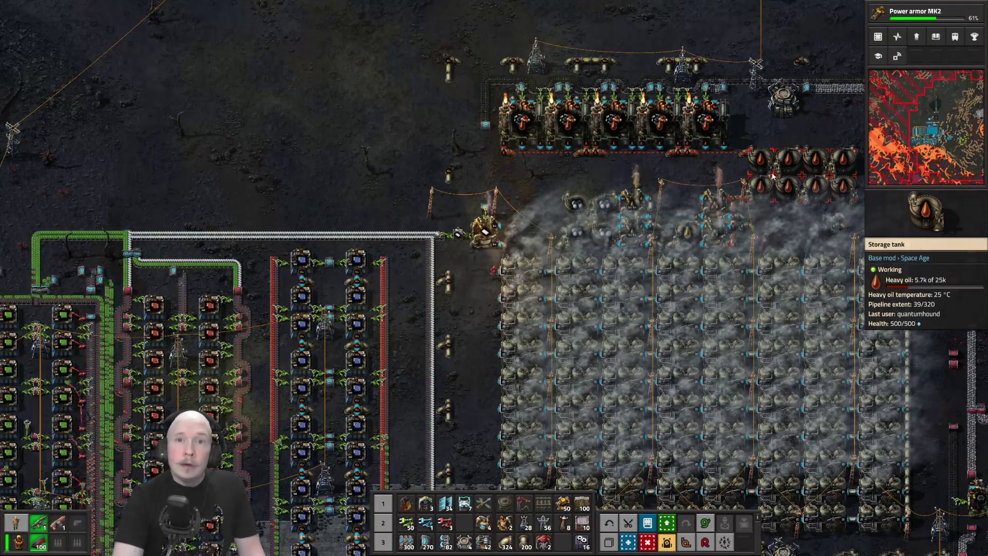
- Walk back south-east to the lubricant storage tanks holding 7.3k of 25k
{"action": "key", "text": "s"}
{"action": "scroll", "coordinate": [620, 81], "scroll_direction": "down", "scroll_amount": 2}
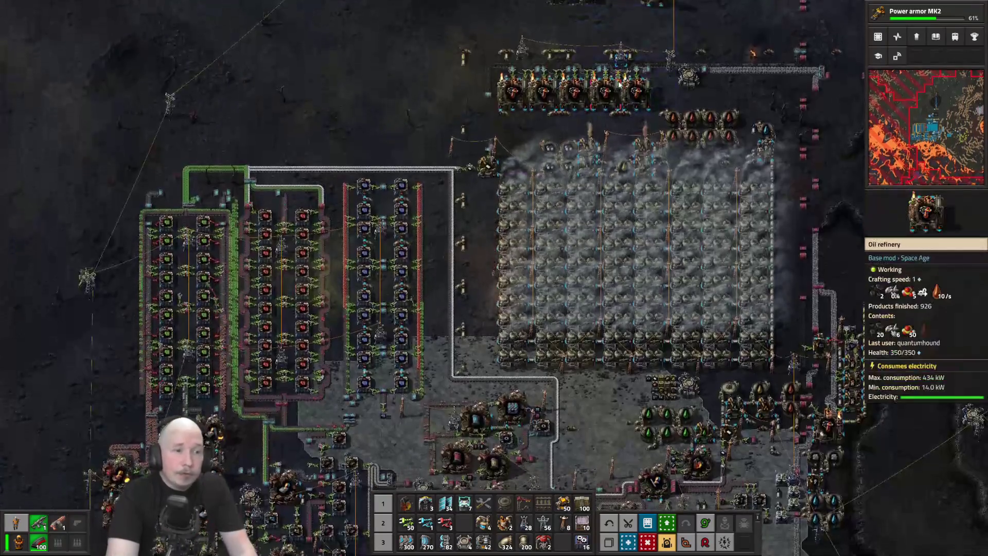
{"action": "key", "text": "s"}
{"action": "key", "text": "d"}
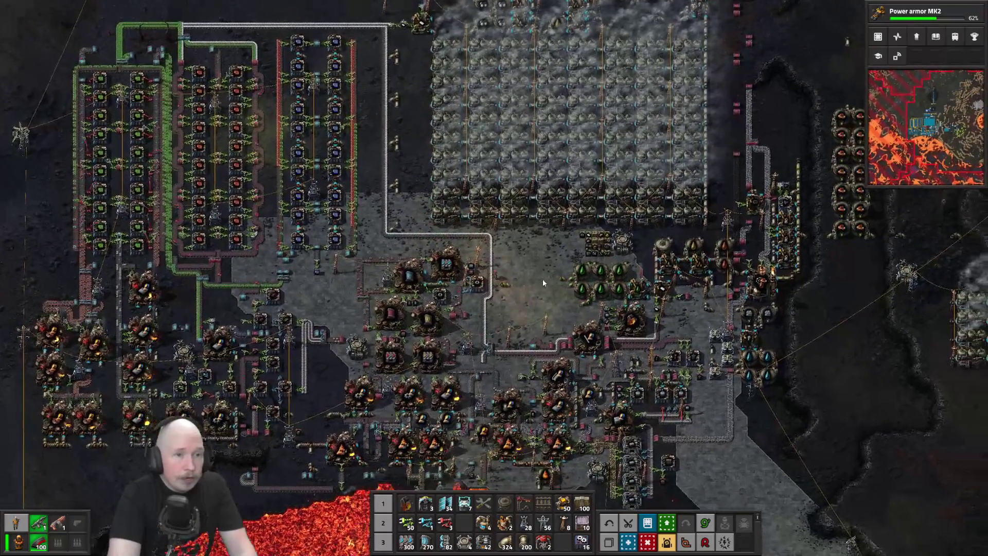
{"action": "key", "text": "s"}
{"action": "key", "text": "d"}
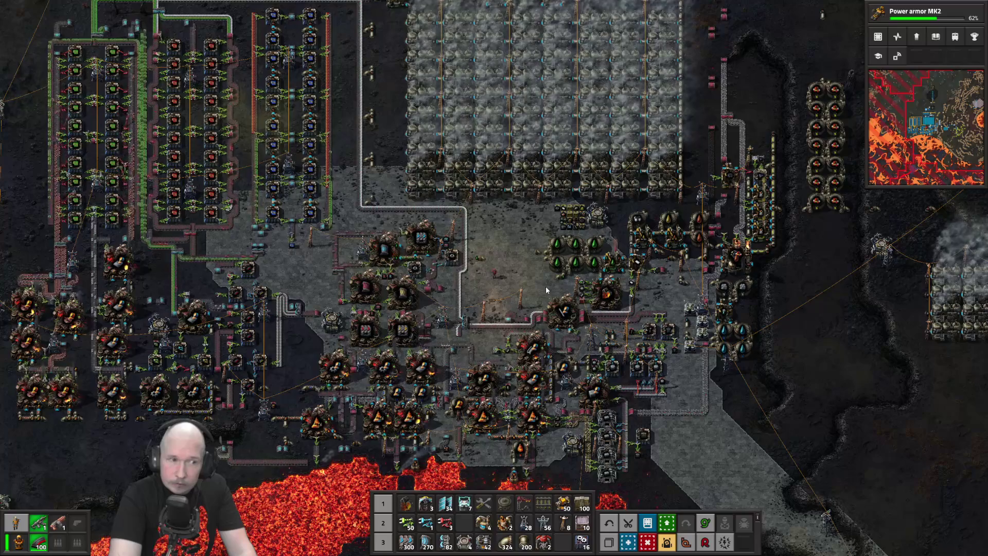
{"action": "scroll", "coordinate": [546, 286], "scroll_direction": "down", "scroll_amount": 2}
{"action": "scroll", "coordinate": [545, 286], "scroll_direction": "up", "scroll_amount": 4}
{"action": "scroll", "coordinate": [552, 301], "scroll_direction": "up", "scroll_amount": 4}
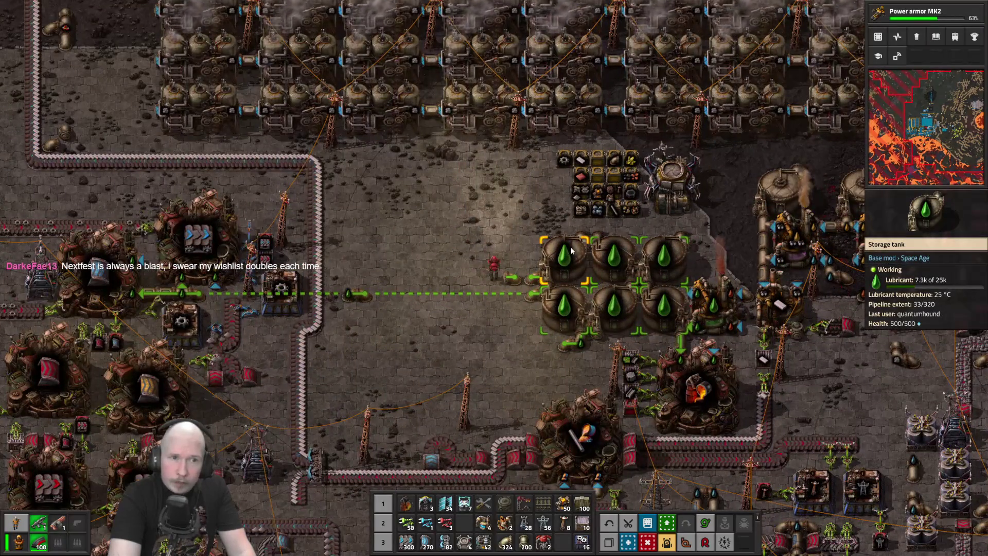
- Pan the remote map east, check the ghost item list, then open the deconstruction planner settings
{"action": "scroll", "coordinate": [572, 250], "scroll_direction": "down", "scroll_amount": 6}
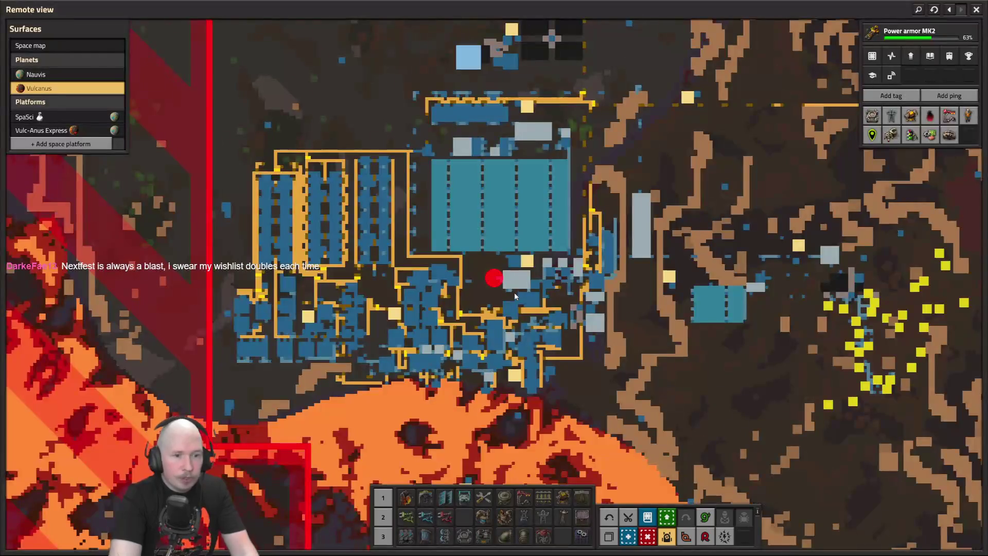
{"action": "scroll", "coordinate": [601, 358], "scroll_direction": "up", "scroll_amount": 3}
{"action": "key", "text": "d"}
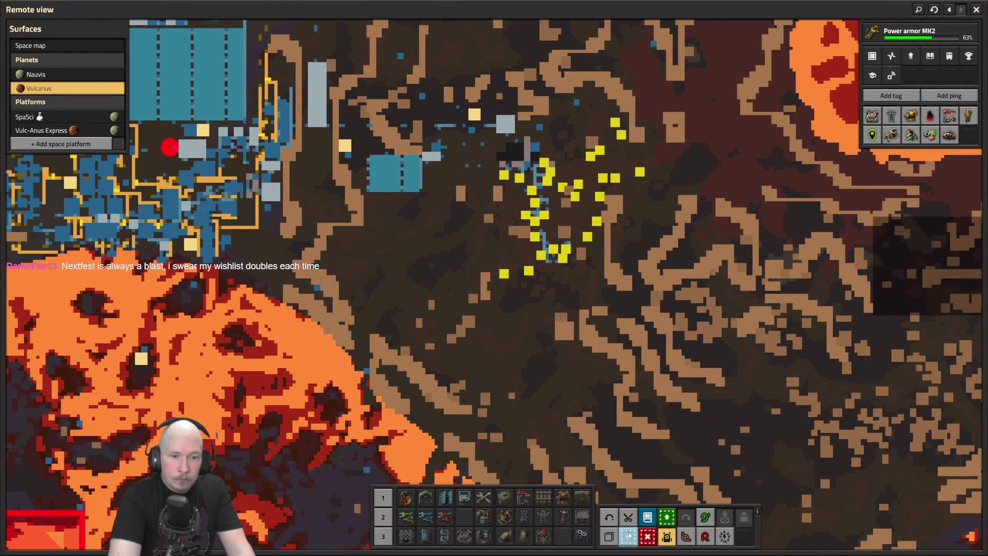
{"action": "key", "text": "e"}
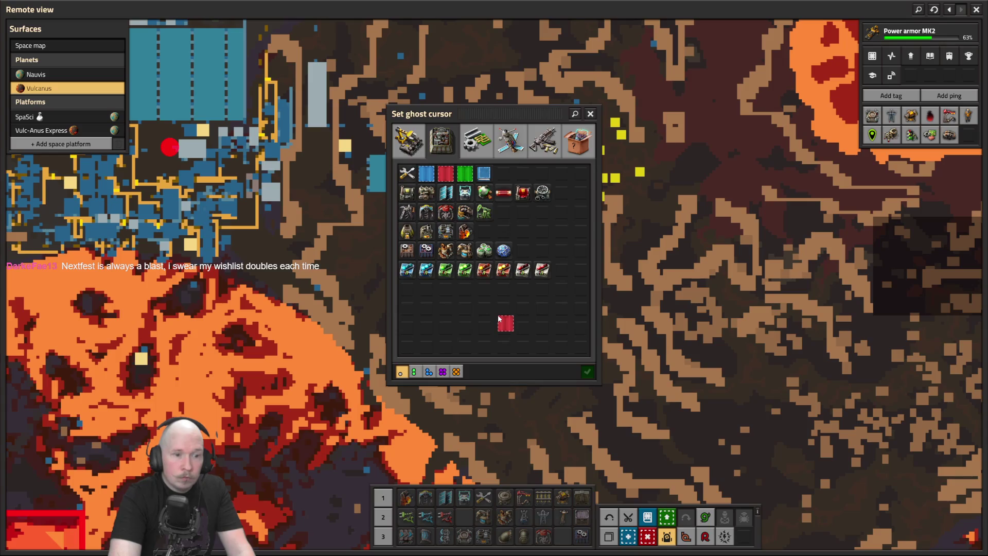
{"action": "key", "text": "e"}
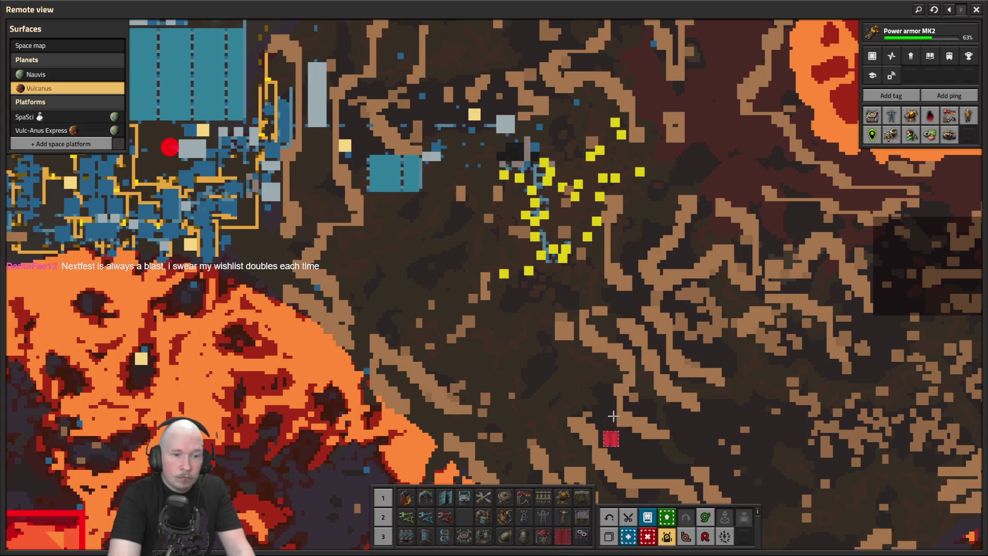
{"action": "key", "text": "Escape"}
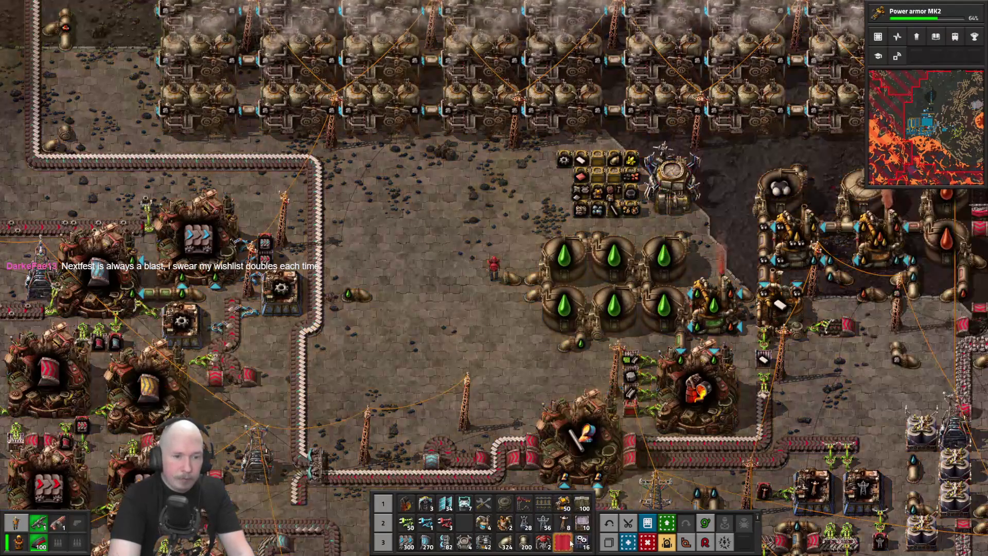
{"action": "right_click", "coordinate": [532, 214]}
- Limit the deconstruction planner to trees and rocks and pan the remote map toward the rocks
{"action": "left_click", "coordinate": [506, 160]}
{"action": "key", "text": "Escape"}
{"action": "key", "text": "m"}
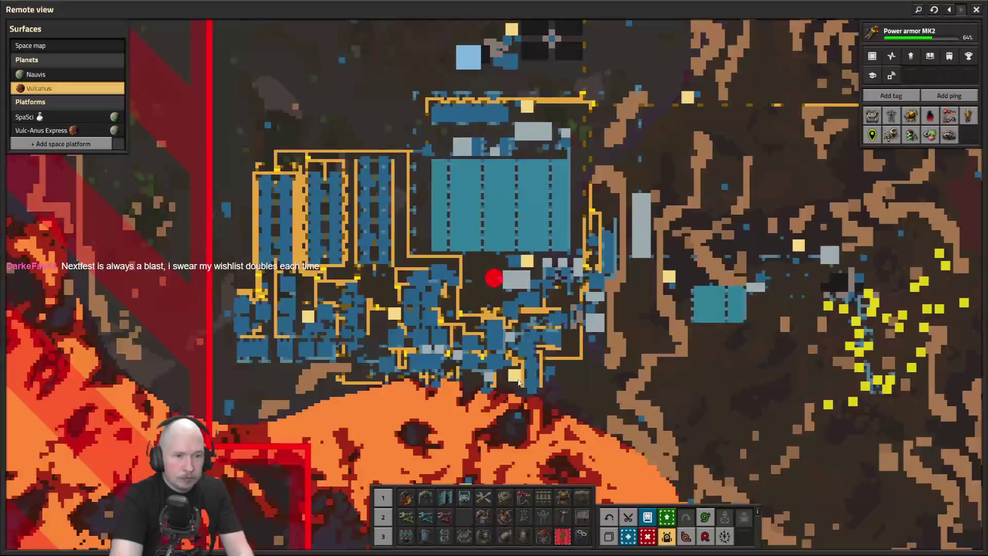
{"action": "scroll", "coordinate": [472, 337], "scroll_direction": "up", "scroll_amount": 8}
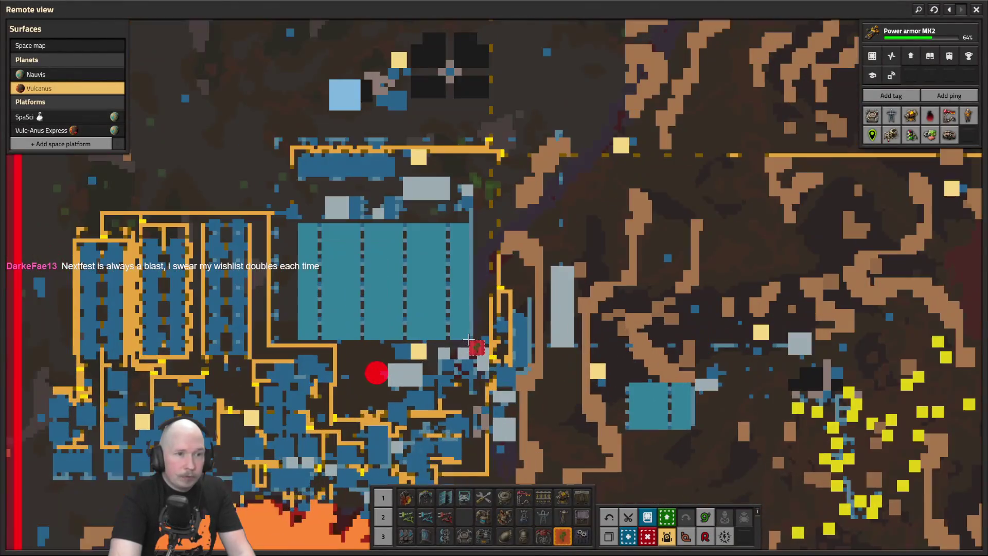
{"action": "key", "text": "d"}
{"action": "key", "text": "s"}
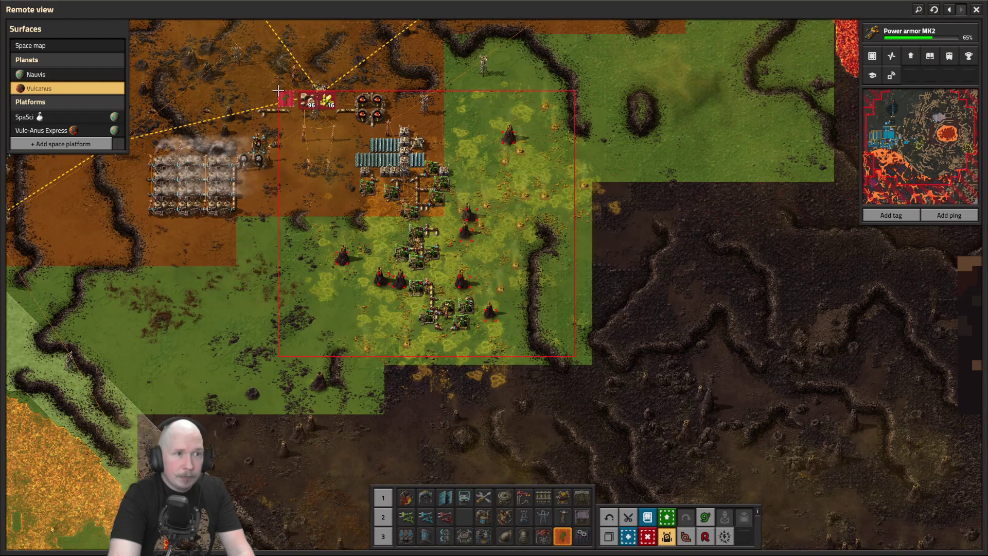
- Mark the rock patches in the green area and nearby clusters for deconstruction
{"action": "left_click_drag", "start_coordinate": [287, 96], "coordinate": [288, 97]}
{"action": "key", "text": "a"}
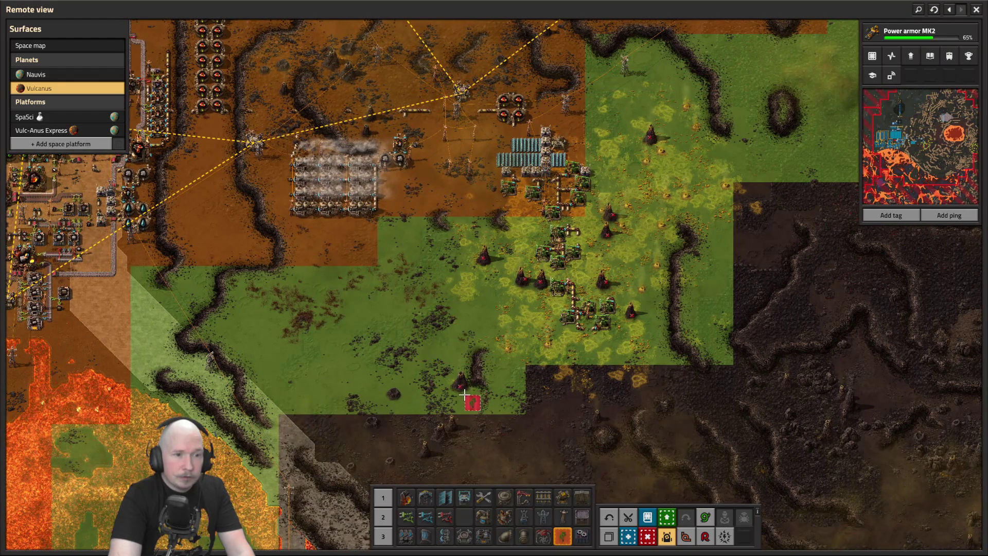
{"action": "key", "text": "w"}
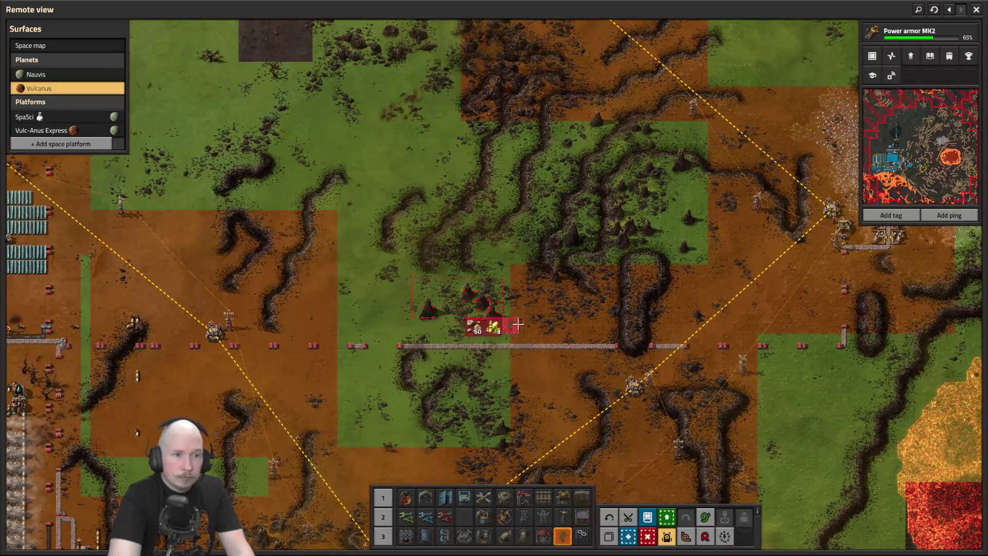
{"action": "left_click_drag", "start_coordinate": [518, 323], "coordinate": [518, 324]}
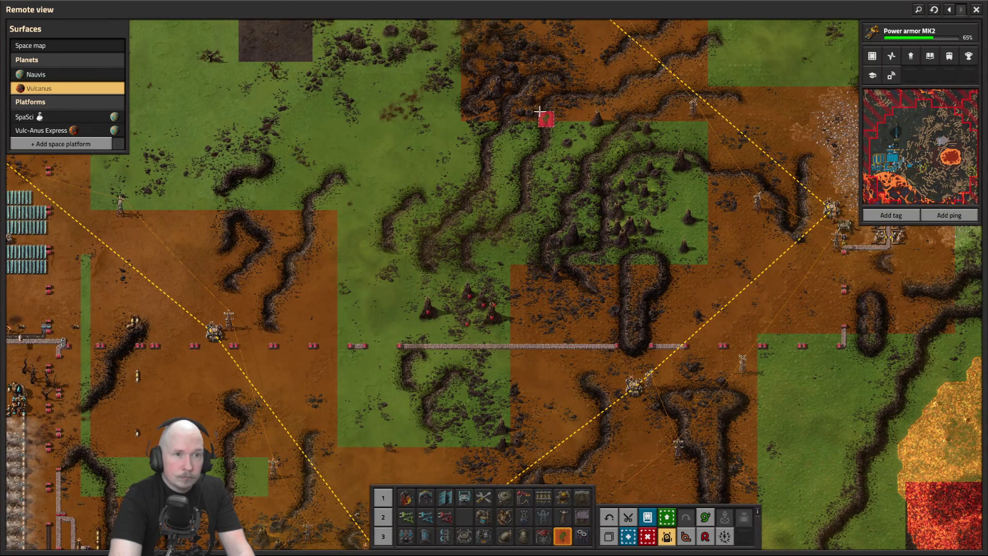
{"action": "mouse_move", "coordinate": [555, 149]}
{"action": "left_mouse_down"}
{"action": "mouse_move", "coordinate": [623, 259]}
{"action": "mouse_move", "coordinate": [723, 297]}
{"action": "mouse_move", "coordinate": [776, 344]}
{"action": "left_mouse_up"}
{"action": "key", "text": "w"}
{"action": "key", "text": "a"}
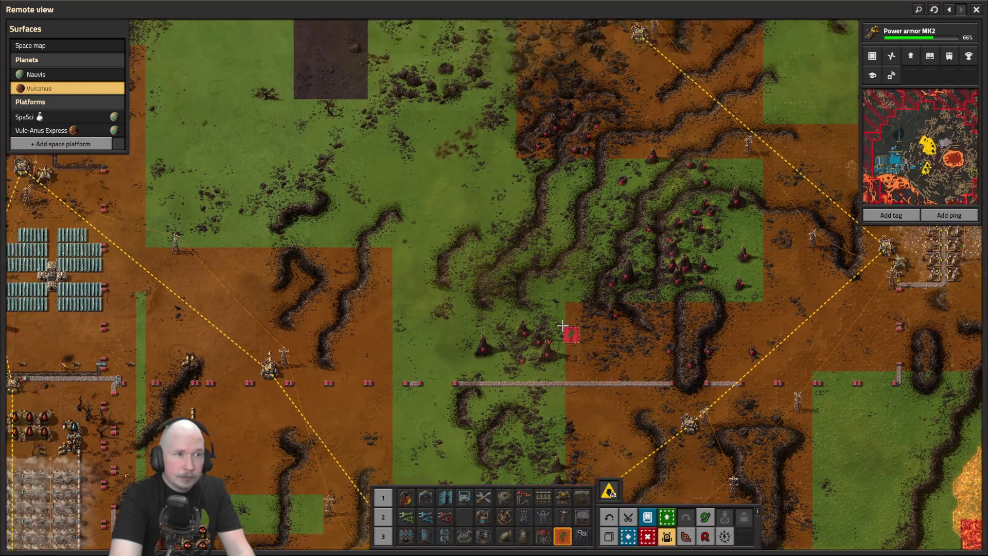
{"action": "left_click_drag", "start_coordinate": [663, 308], "coordinate": [754, 329]}
{"action": "key", "text": "w"}
{"action": "key", "text": "d"}
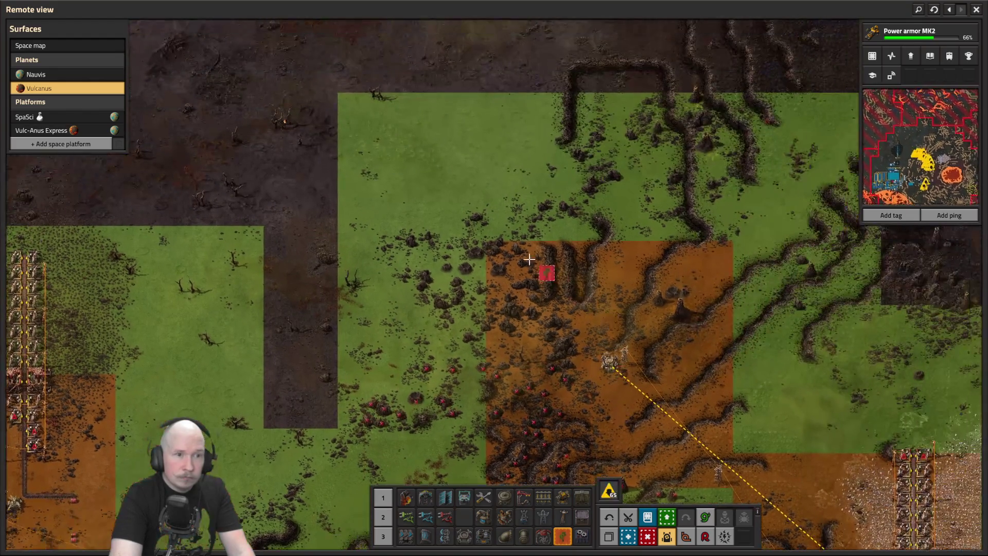
{"action": "left_click_drag", "start_coordinate": [659, 364], "coordinate": [663, 382]}
- Mark more rock clusters to the east, including those beside the drill line
{"action": "key", "text": "d"}
{"action": "left_click_drag", "start_coordinate": [500, 166], "coordinate": [611, 190]}
{"action": "key", "text": "s"}
{"action": "key", "text": "d"}
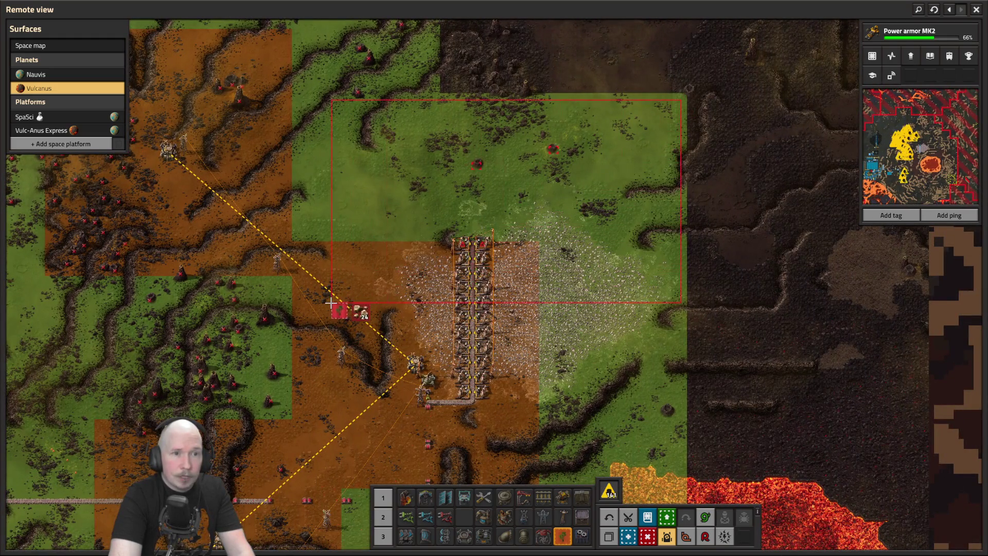
{"action": "left_click_drag", "start_coordinate": [332, 302], "coordinate": [331, 303]}
{"action": "key", "text": "s"}
{"action": "left_click_drag", "start_coordinate": [405, 106], "coordinate": [407, 105]}
{"action": "key", "text": "s"}
{"action": "key", "text": "d"}
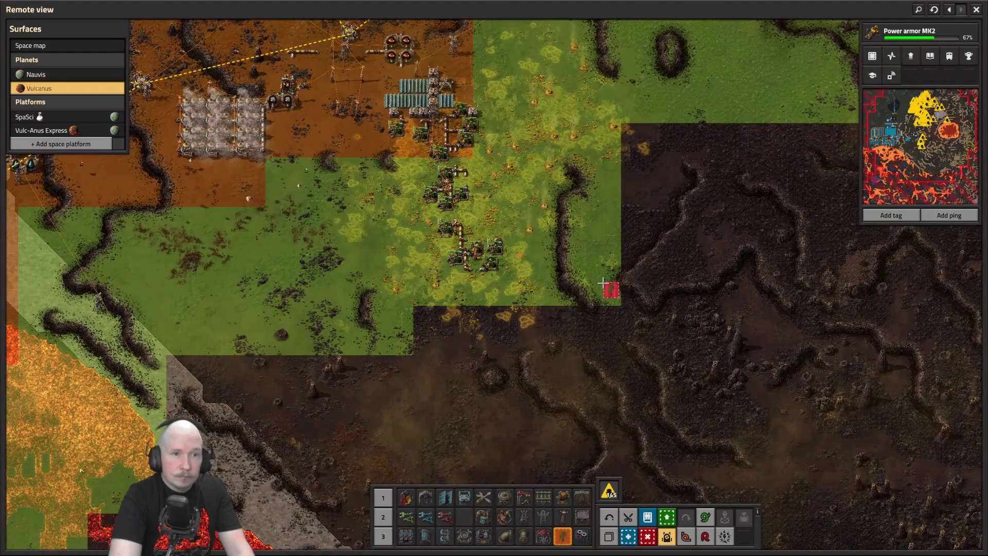
- Mark rocks around the main base, east of it, and around the solar panel outpost
{"action": "key", "text": "w"}
{"action": "key", "text": "a"}
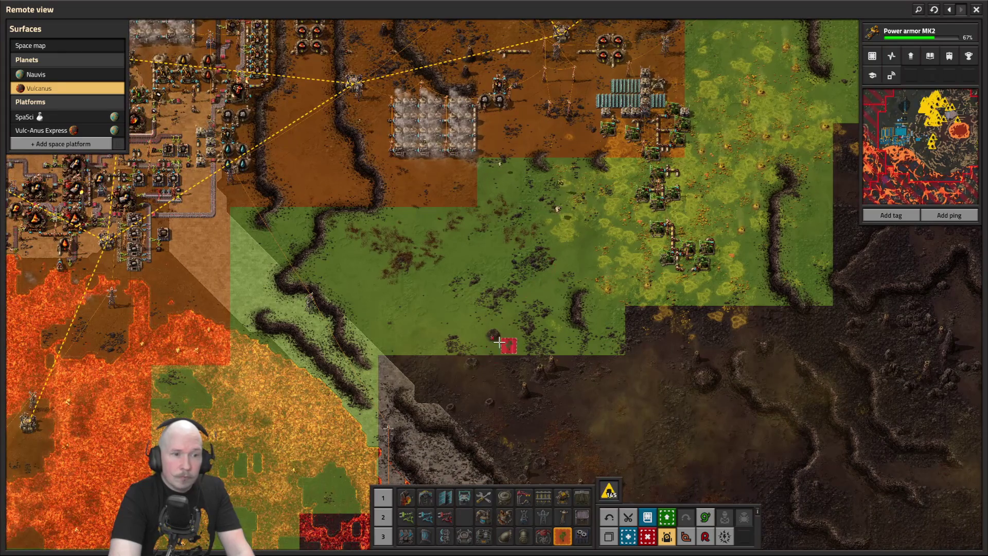
{"action": "key", "text": "w"}
{"action": "key", "text": "a"}
{"action": "key", "text": "a"}
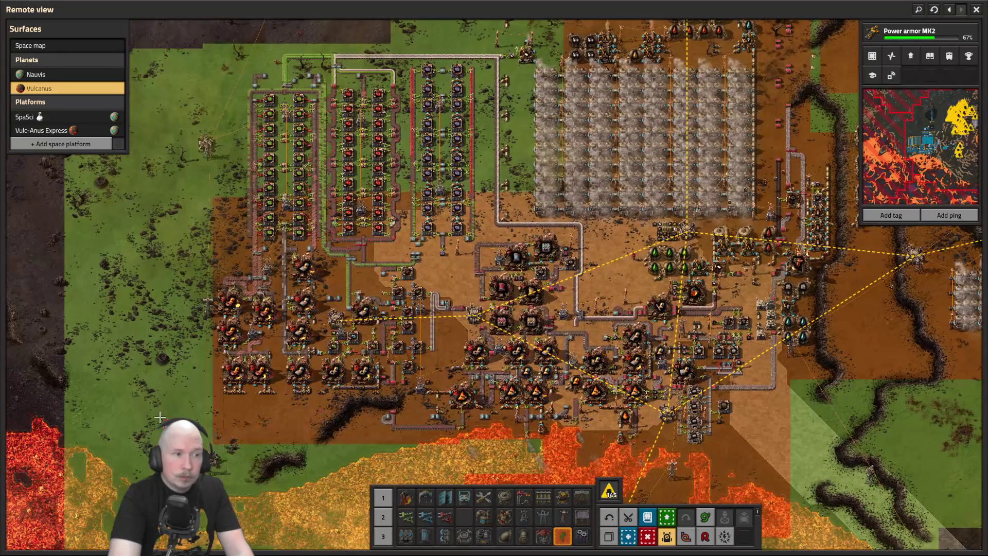
{"action": "key", "text": "w"}
{"action": "mouse_move", "coordinate": [93, 375]}
{"action": "left_mouse_down"}
{"action": "mouse_move", "coordinate": [417, 332]}
{"action": "mouse_move", "coordinate": [584, 239]}
{"action": "mouse_move", "coordinate": [569, 247]}
{"action": "left_mouse_up"}
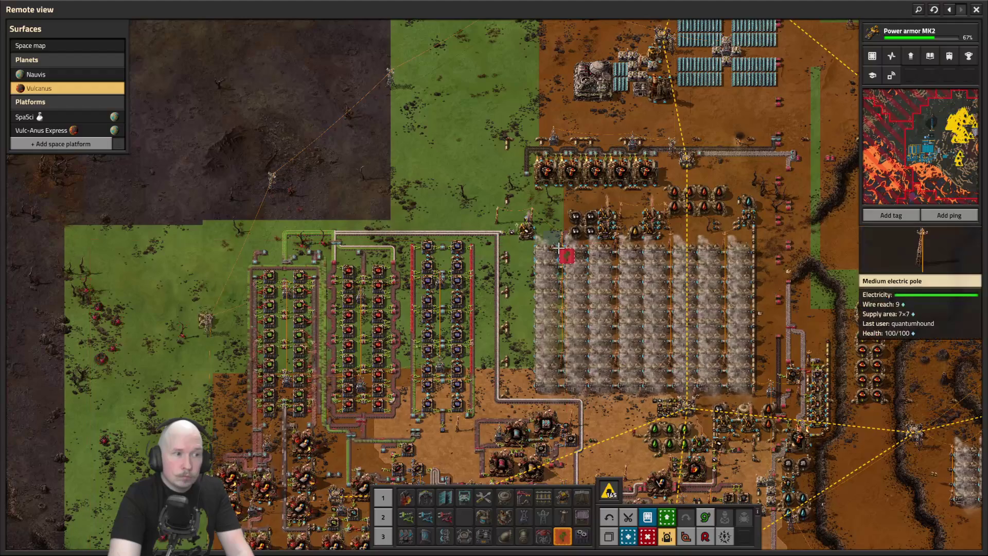
{"action": "mouse_move", "coordinate": [427, 77]}
{"action": "left_mouse_down"}
{"action": "mouse_move", "coordinate": [816, 479]}
{"action": "mouse_move", "coordinate": [772, 430]}
{"action": "left_mouse_up"}
{"action": "key", "text": "d"}
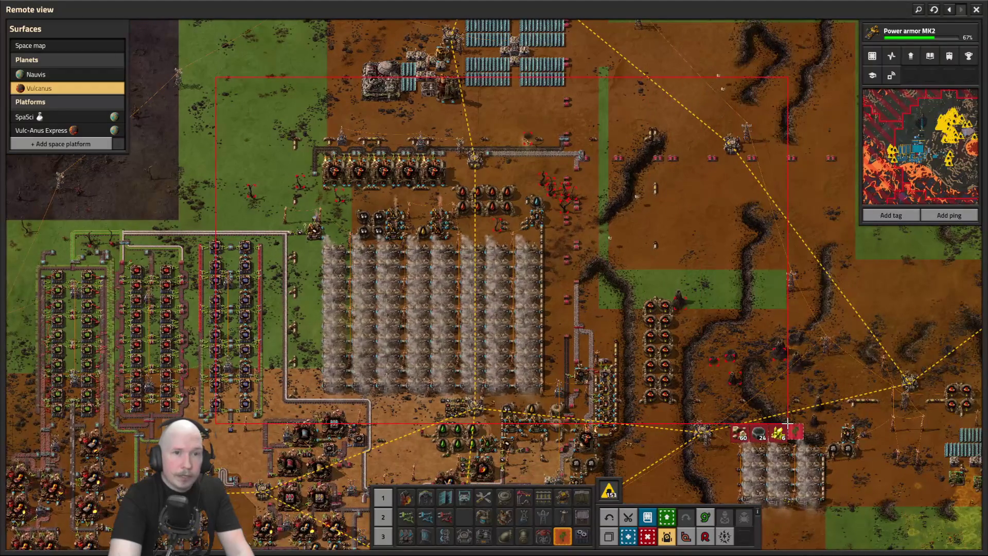
{"action": "key", "text": "w"}
{"action": "key", "text": "w"}
{"action": "key", "text": "a"}
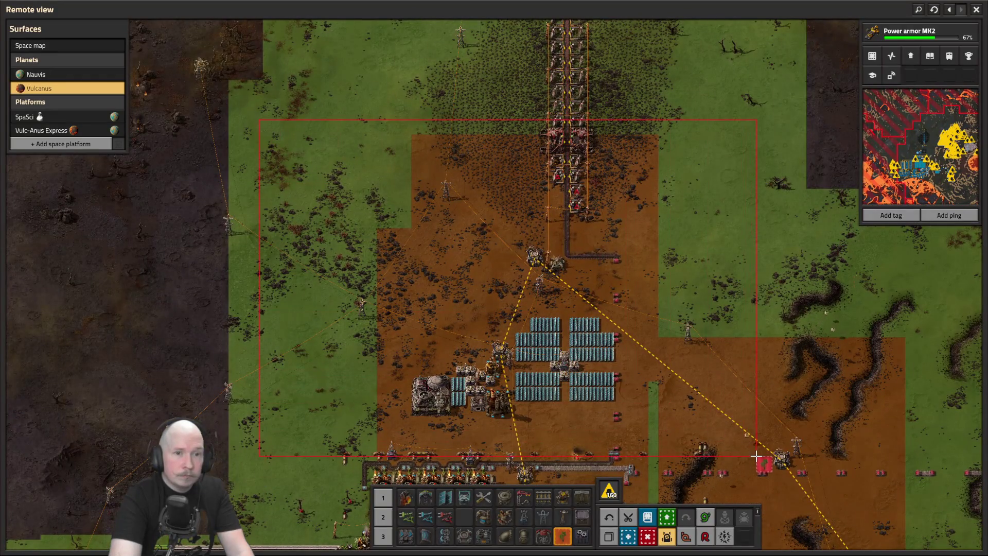
{"action": "left_click_drag", "start_coordinate": [756, 456], "coordinate": [756, 455]}
{"action": "key", "text": "w"}
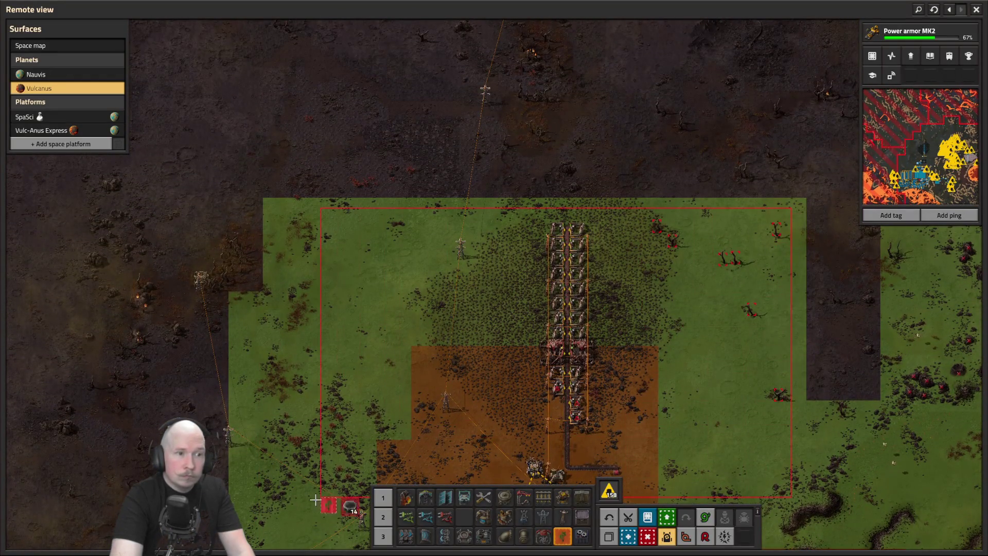
{"action": "scroll", "coordinate": [470, 412], "scroll_direction": "up", "scroll_amount": 5}
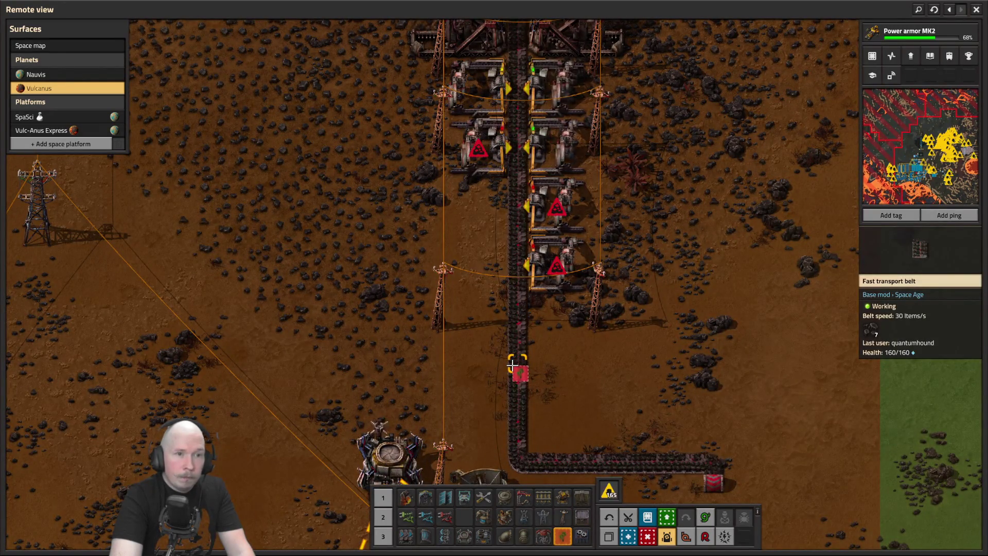
- Pan along the drill belt line, leave remote view, and open the damaged-entities alert map
{"action": "key", "text": "w"}
{"action": "scroll", "coordinate": [512, 365], "scroll_direction": "down", "scroll_amount": 5}
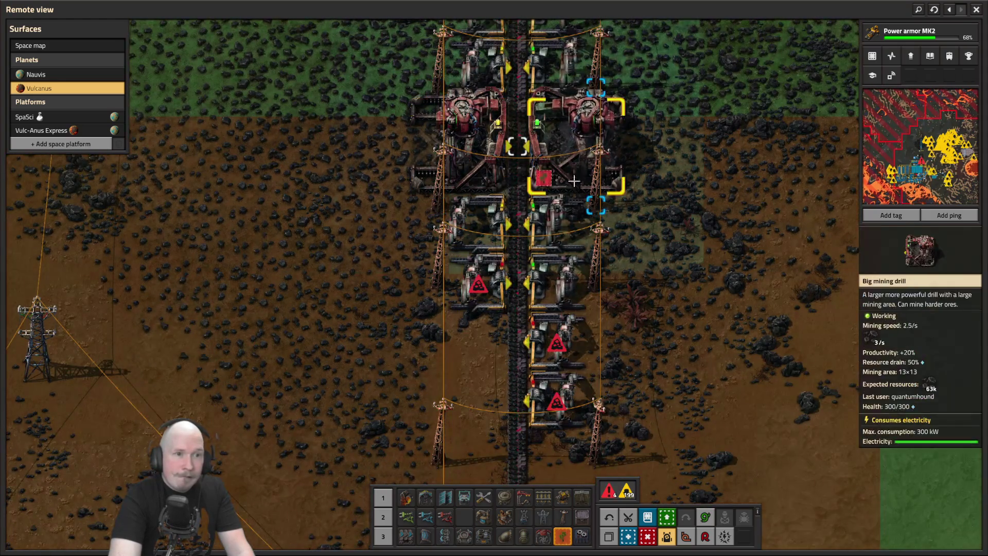
{"action": "key", "text": "s"}
{"action": "key", "text": "Escape"}
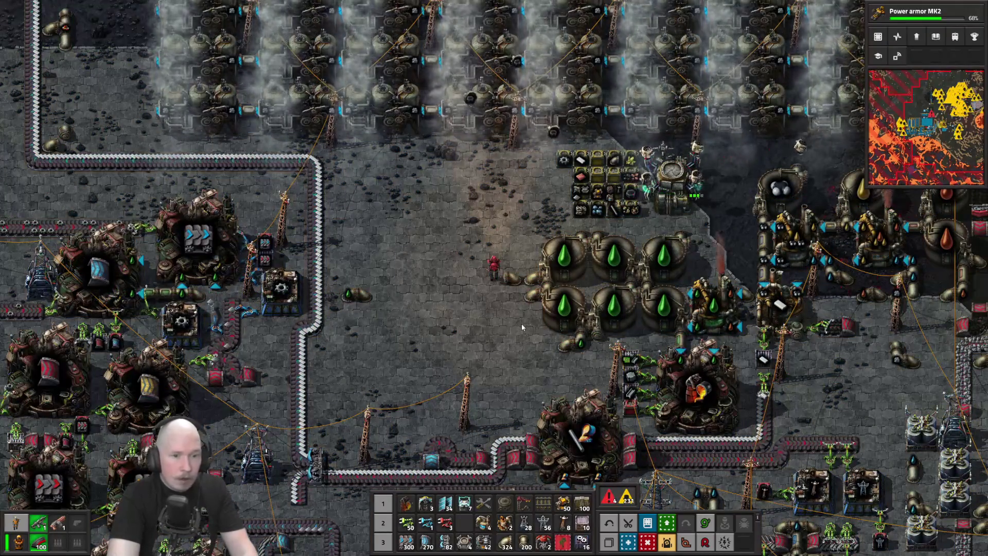
{"action": "mouse_move", "coordinate": [612, 498]}
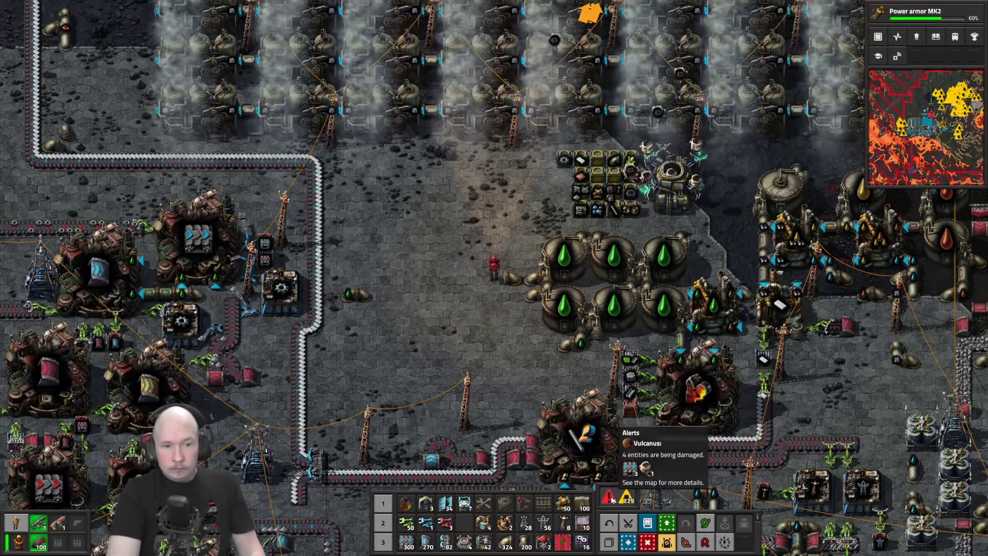
{"action": "left_click", "coordinate": [611, 497]}
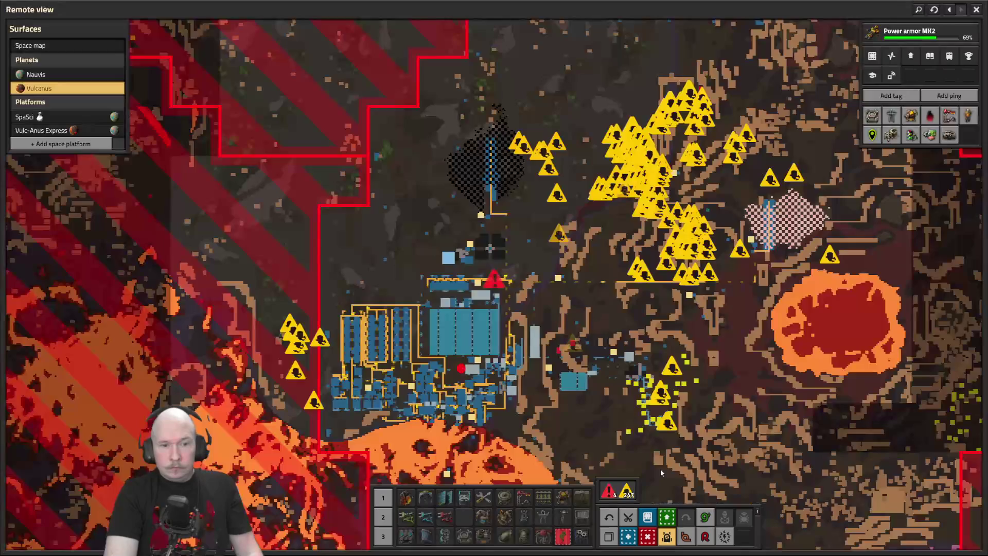
- Inspect the alert markers on the Vulcanus map, then close it with M
{"action": "scroll", "coordinate": [533, 316], "scroll_direction": "up", "scroll_amount": 5}
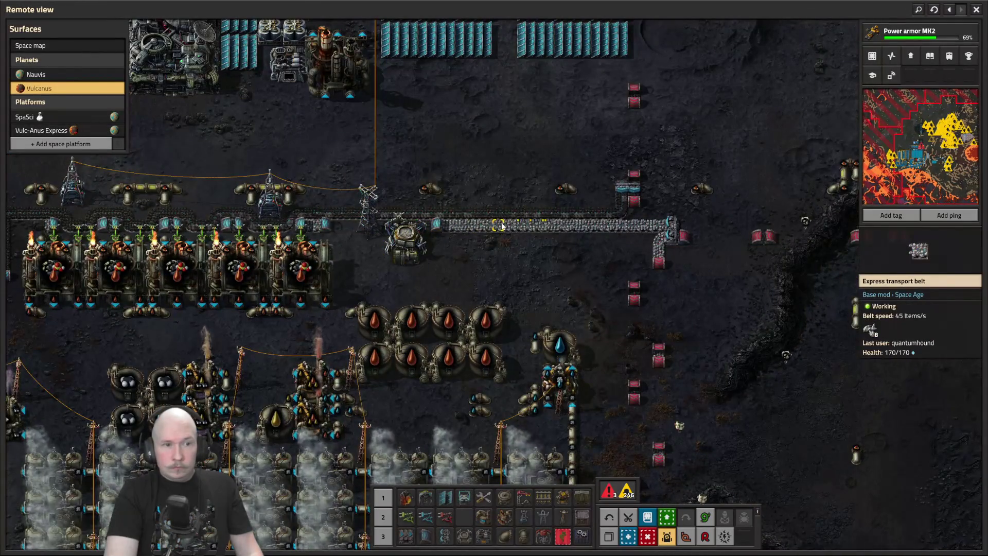
{"action": "scroll", "coordinate": [503, 227], "scroll_direction": "down", "scroll_amount": 3}
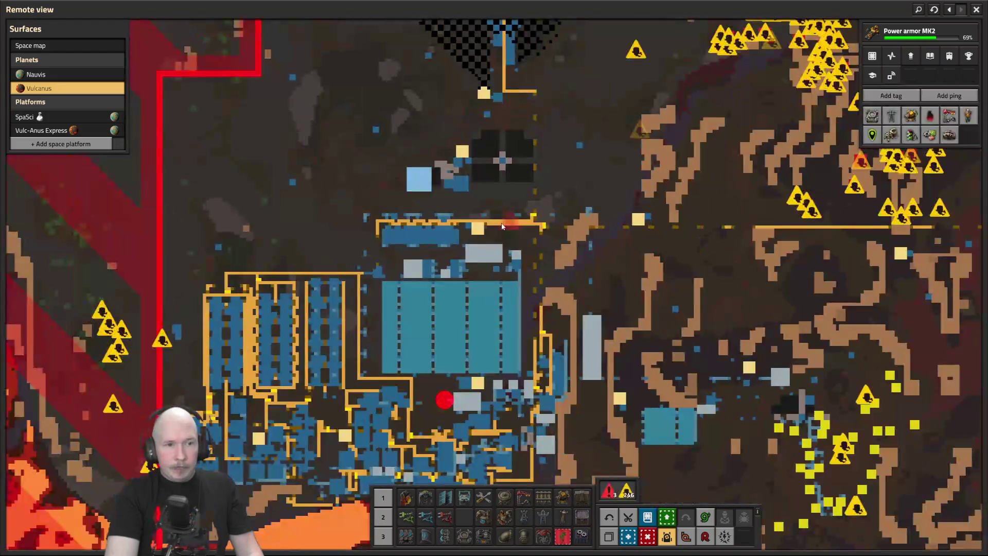
{"action": "key", "text": "w"}
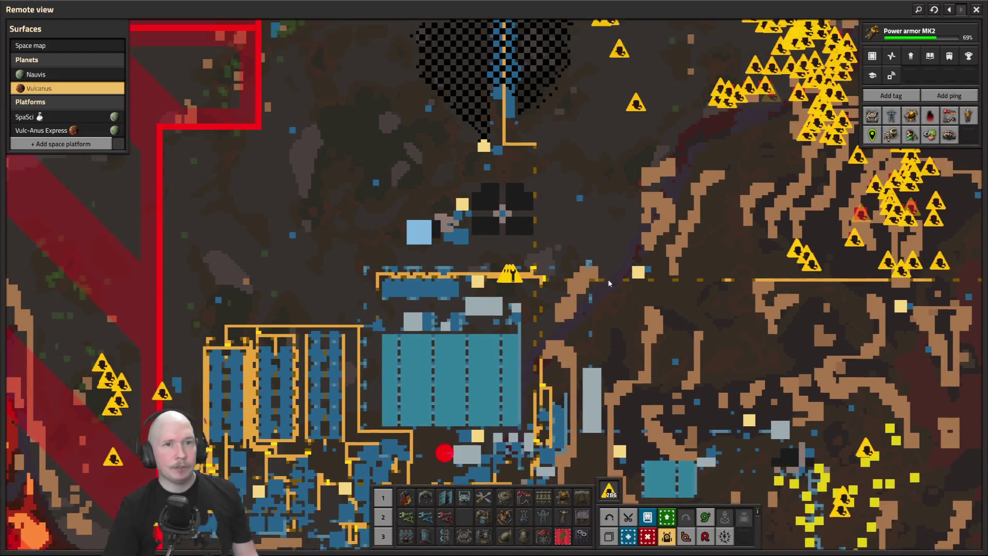
{"action": "scroll", "coordinate": [555, 295], "scroll_direction": "up", "scroll_amount": 3}
{"action": "scroll", "coordinate": [555, 295], "scroll_direction": "down", "scroll_amount": 3}
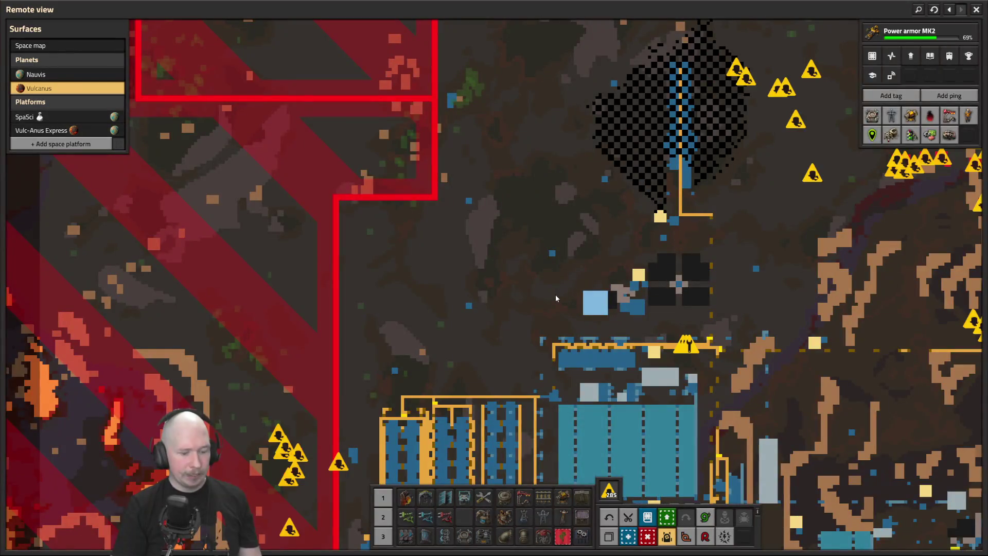
{"action": "key", "text": "m"}
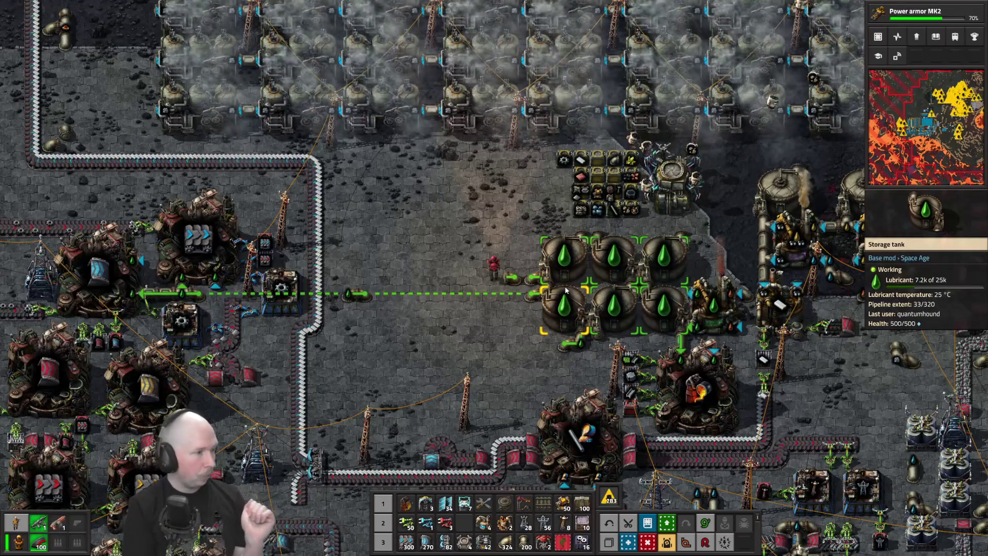
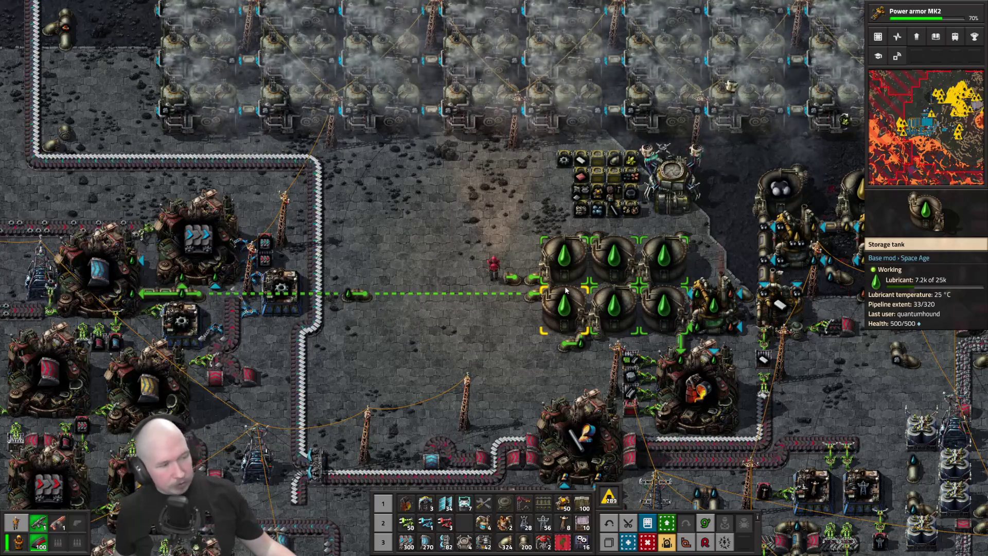
- Lay two express belts joining the vertical belt to the horizontal belt line
{"action": "key", "text": "s"}
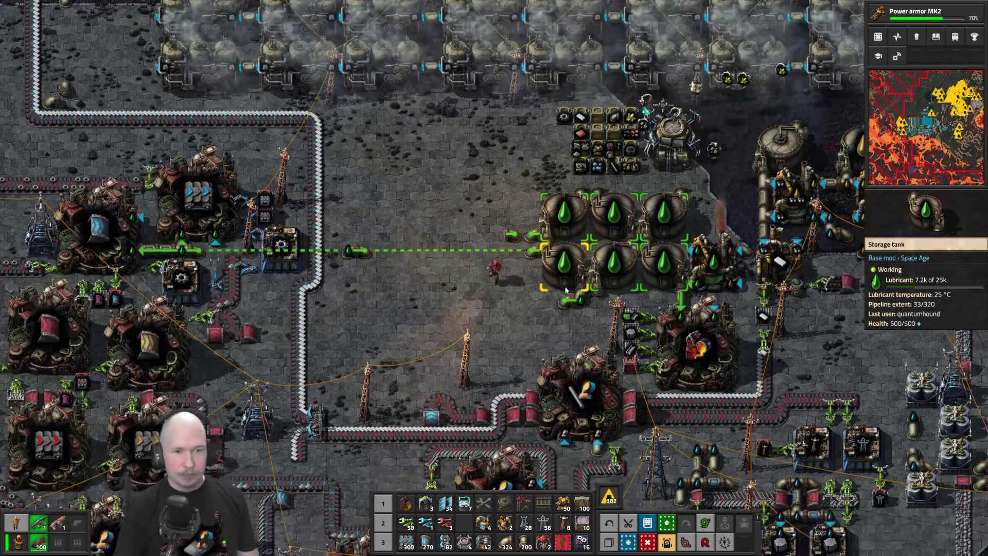
{"action": "key", "text": "d"}
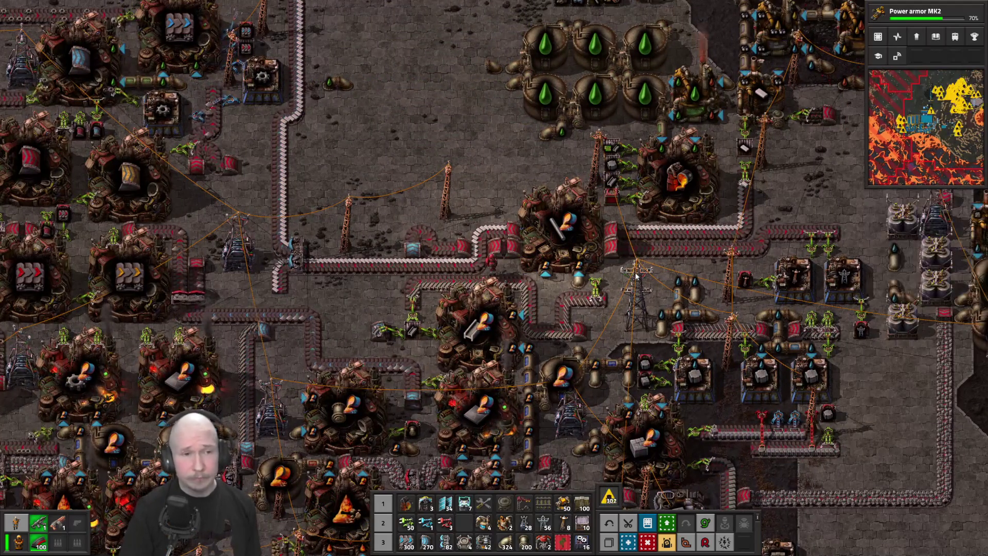
{"action": "scroll", "coordinate": [647, 246], "scroll_direction": "down", "scroll_amount": 3}
{"action": "scroll", "coordinate": [567, 261], "scroll_direction": "up", "scroll_amount": 3}
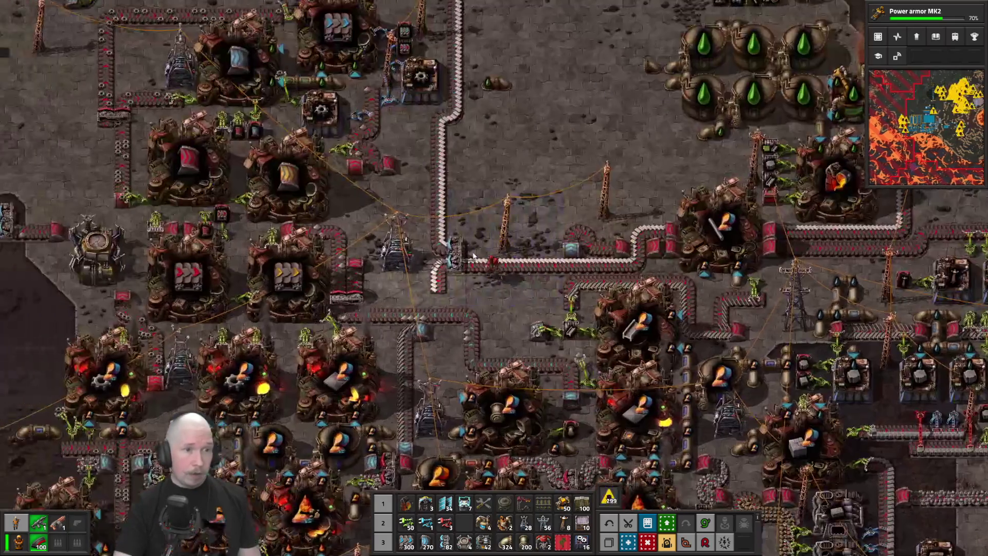
{"action": "key", "text": "q"}
{"action": "left_click_drag", "start_coordinate": [481, 254], "coordinate": [457, 257]}
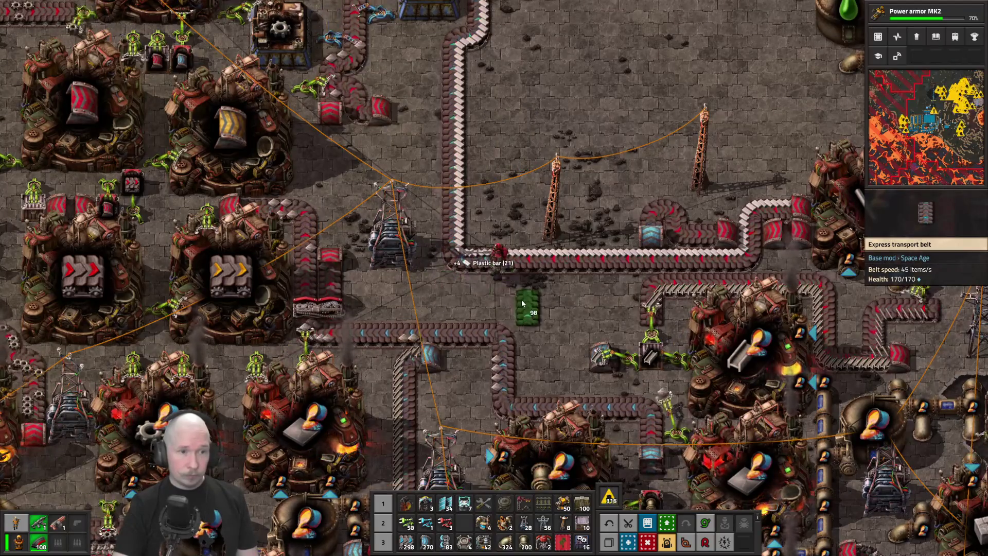
- Walk east along the belt line toward the foundries
{"action": "key", "text": "d"}
{"action": "key", "text": "d"}
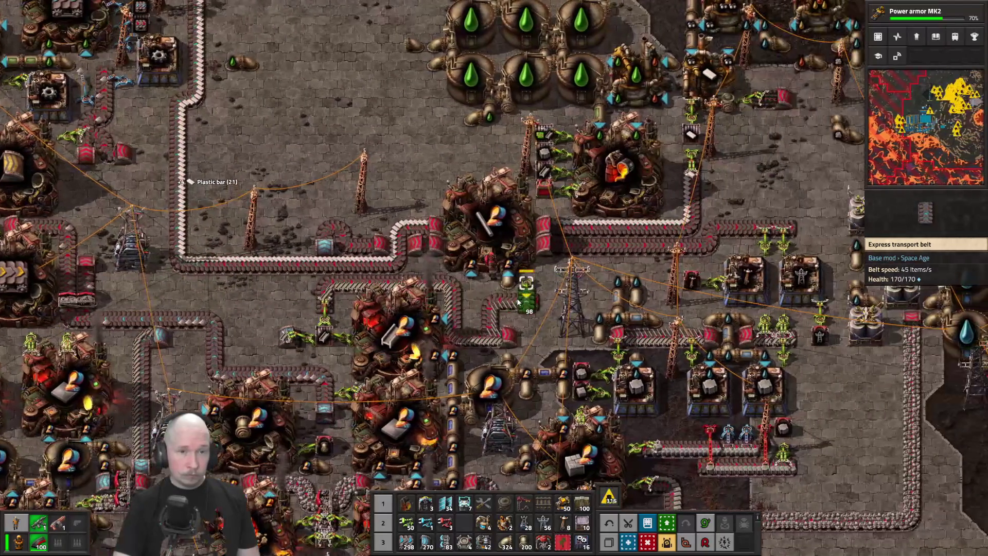
{"action": "key", "text": "d"}
{"action": "key", "text": "d"}
{"action": "scroll", "coordinate": [518, 302], "scroll_direction": "up", "scroll_amount": 3}
{"action": "key", "text": "d"}
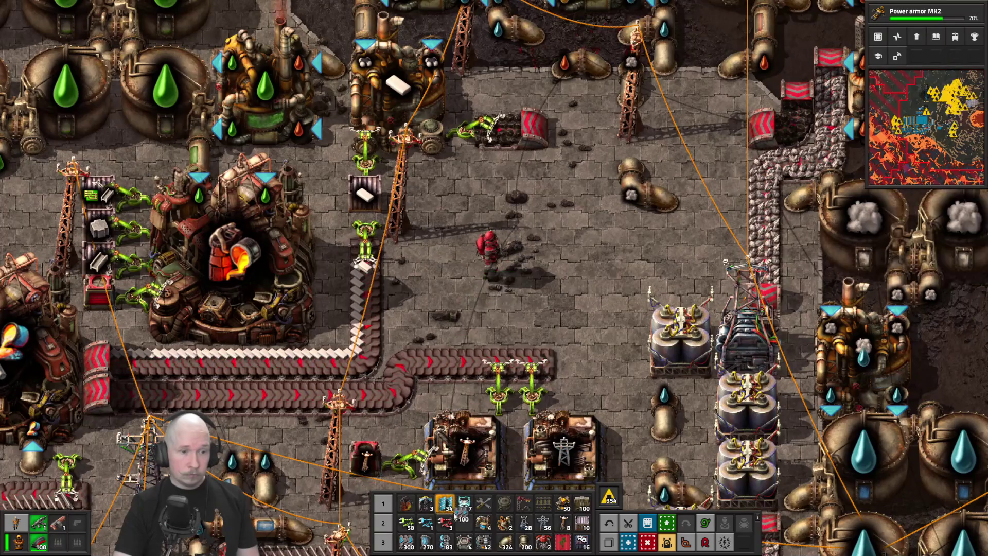
- Fit an express splitter on the belt end and relay the inserter's fast belt as a straight vertical run
{"action": "left_click", "coordinate": [394, 265]}
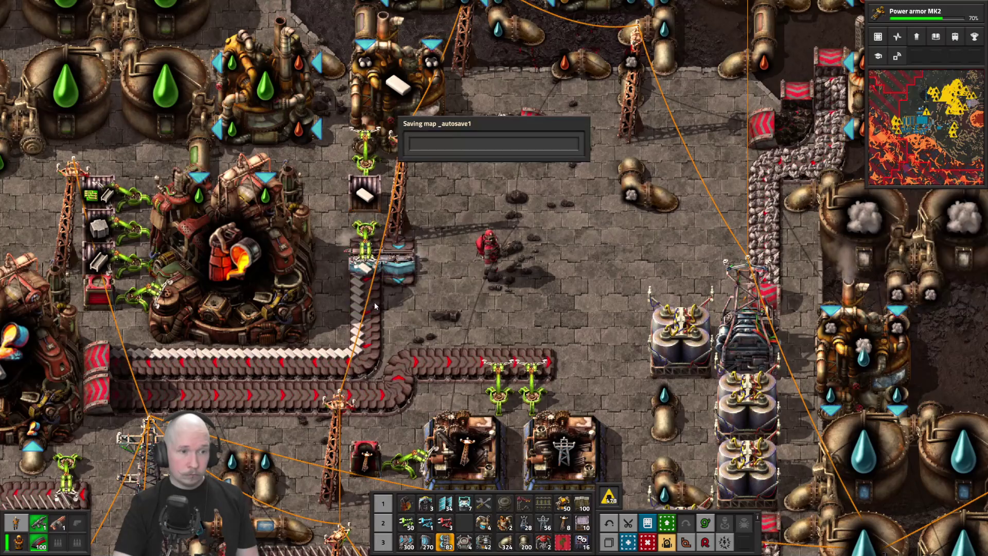
{"action": "key", "text": "q"}
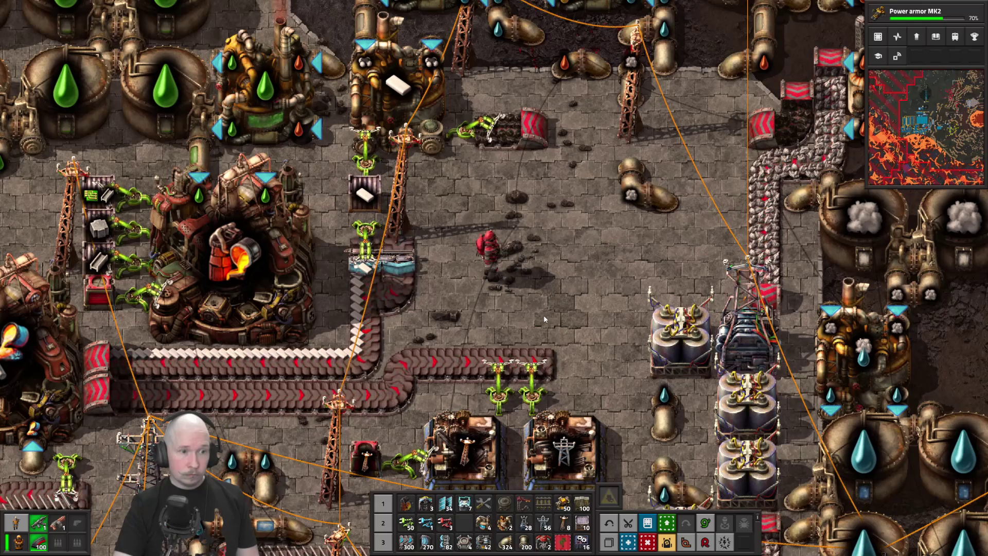
{"action": "key", "text": "a"}
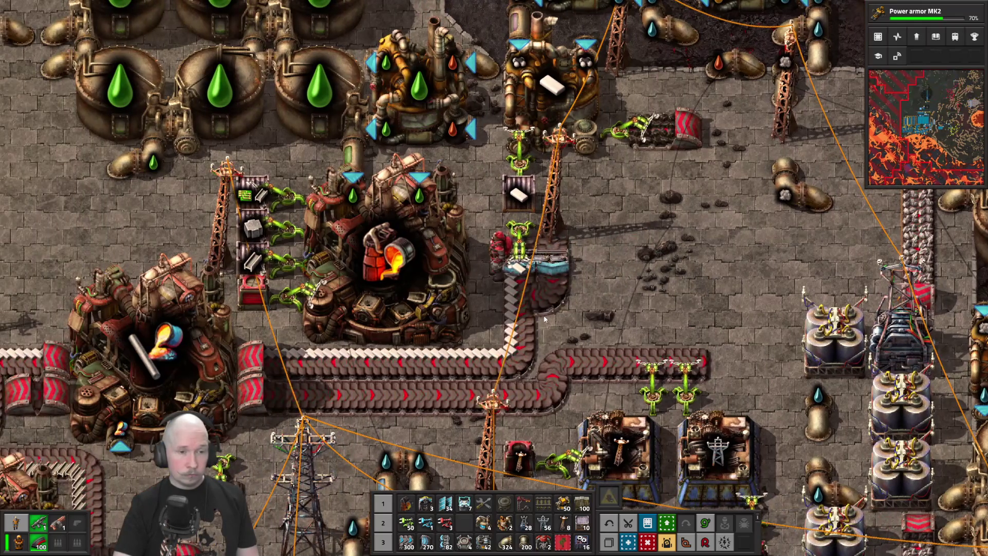
{"action": "right_click", "coordinate": [536, 278]}
{"action": "key", "text": "r"}
{"action": "left_click_drag", "start_coordinate": [519, 254], "coordinate": [519, 329]}
- Place a second express splitter on the belt corner and extend three express belts left of it
{"action": "key", "text": "a"}
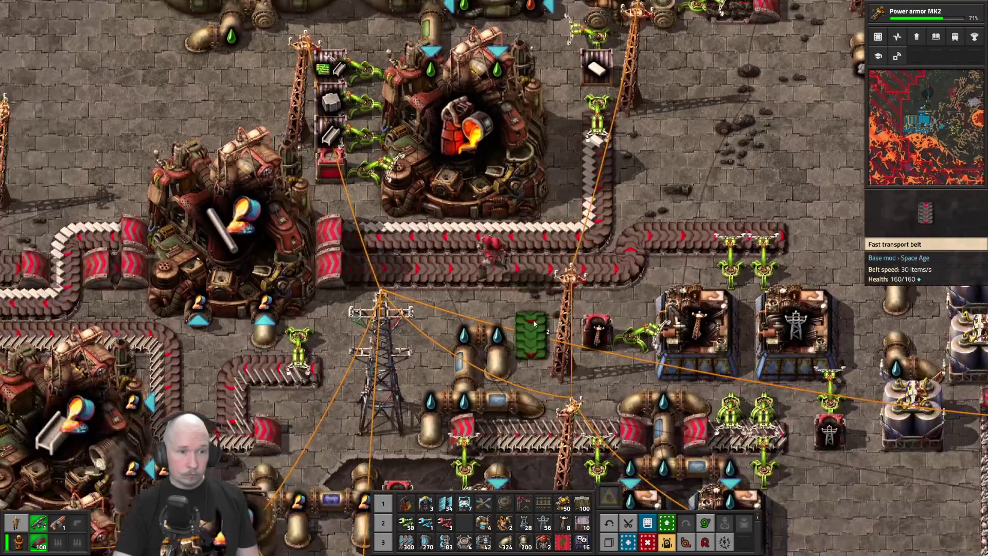
{"action": "key", "text": "a"}
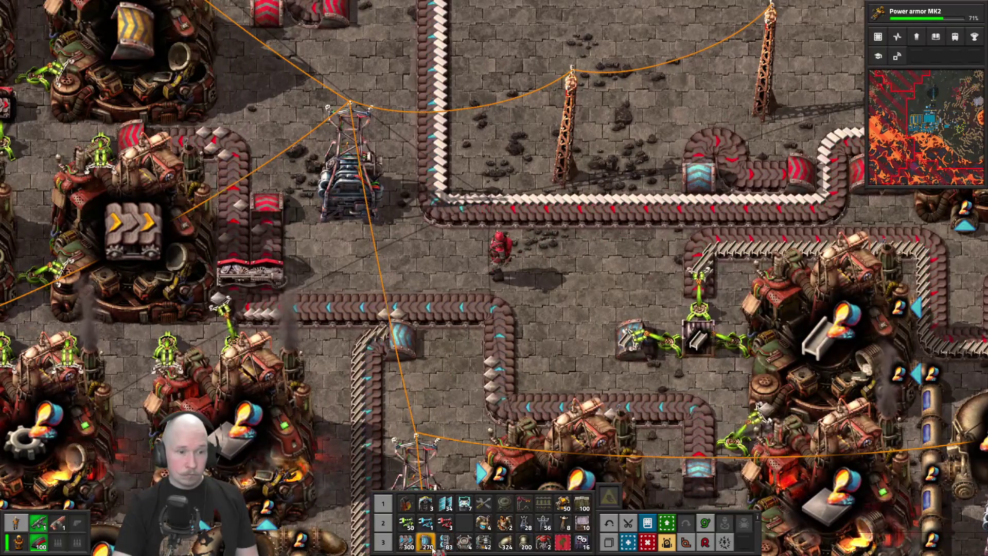
{"action": "left_click", "coordinate": [446, 541]}
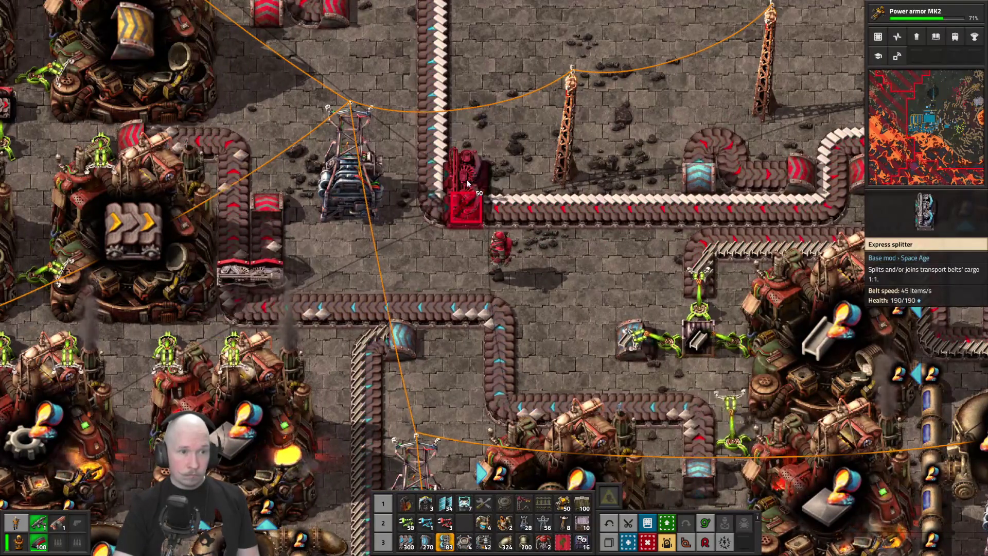
{"action": "left_click", "coordinate": [467, 186]}
{"action": "key", "text": "w"}
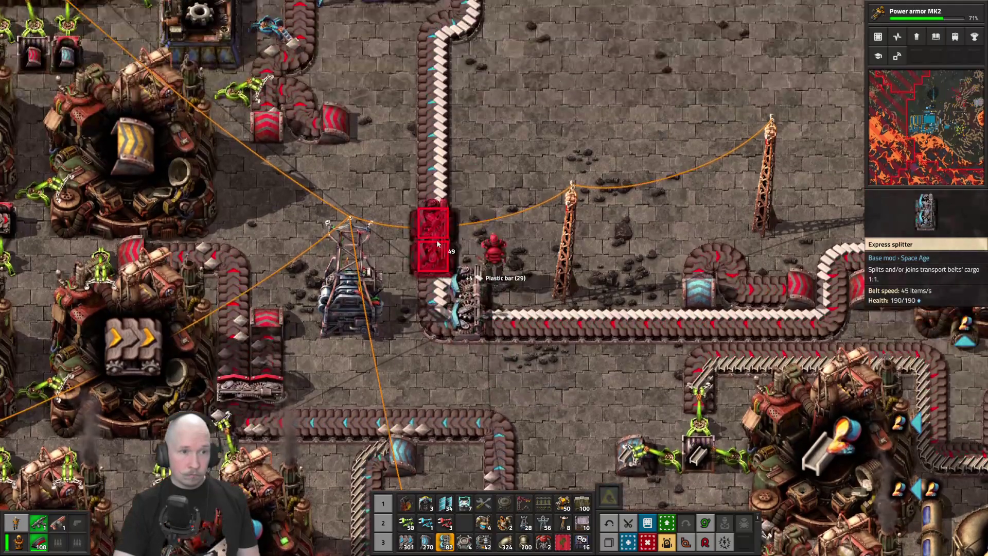
{"action": "key", "text": "q"}
{"action": "key", "text": "q"}
{"action": "left_click_drag", "start_coordinate": [440, 323], "coordinate": [400, 316]}
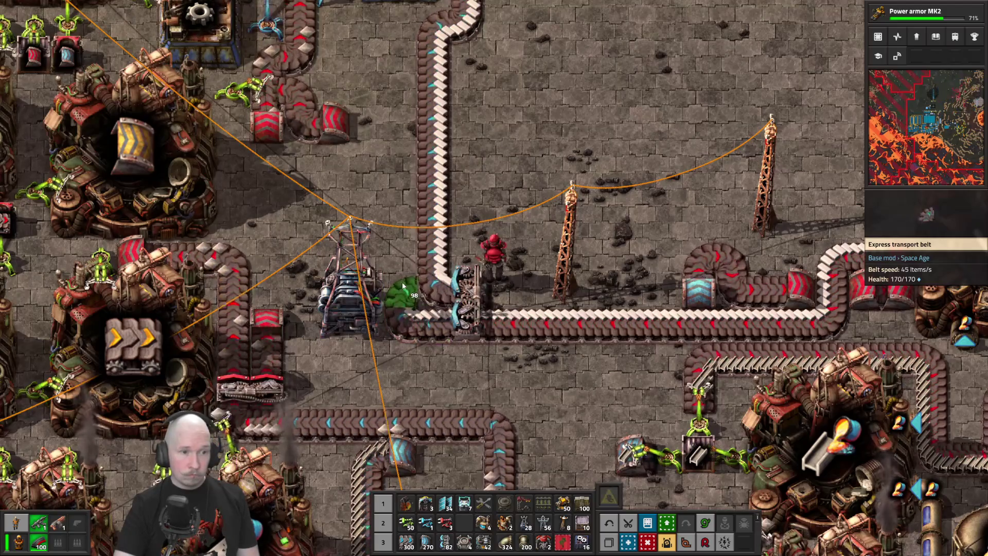
{"action": "left_click", "coordinate": [407, 308]}
{"action": "key", "text": "q"}
{"action": "scroll", "coordinate": [553, 153], "scroll_direction": "down", "scroll_amount": 3}
{"action": "scroll", "coordinate": [553, 150], "scroll_direction": "down", "scroll_amount": 5}
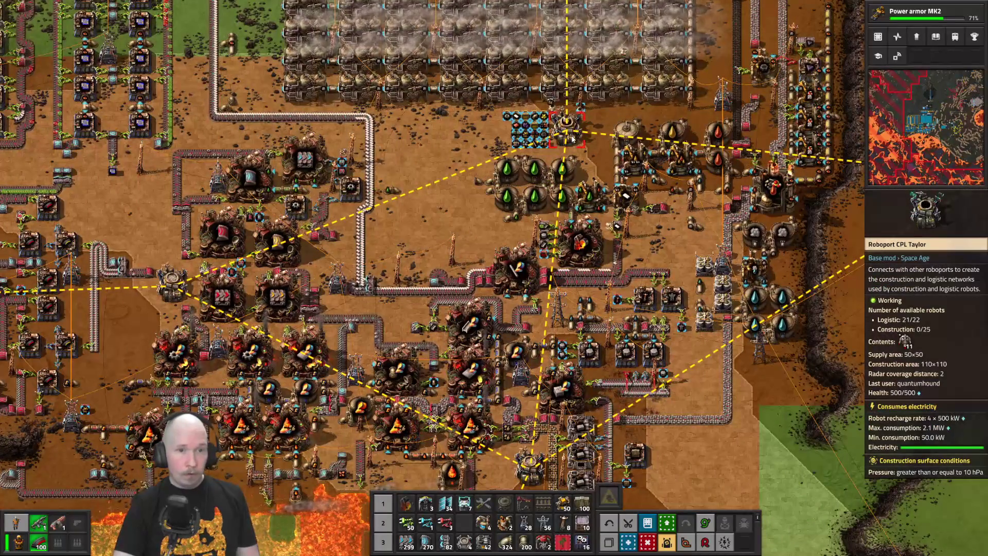
{"action": "key", "text": "w"}
{"action": "key", "text": "d"}
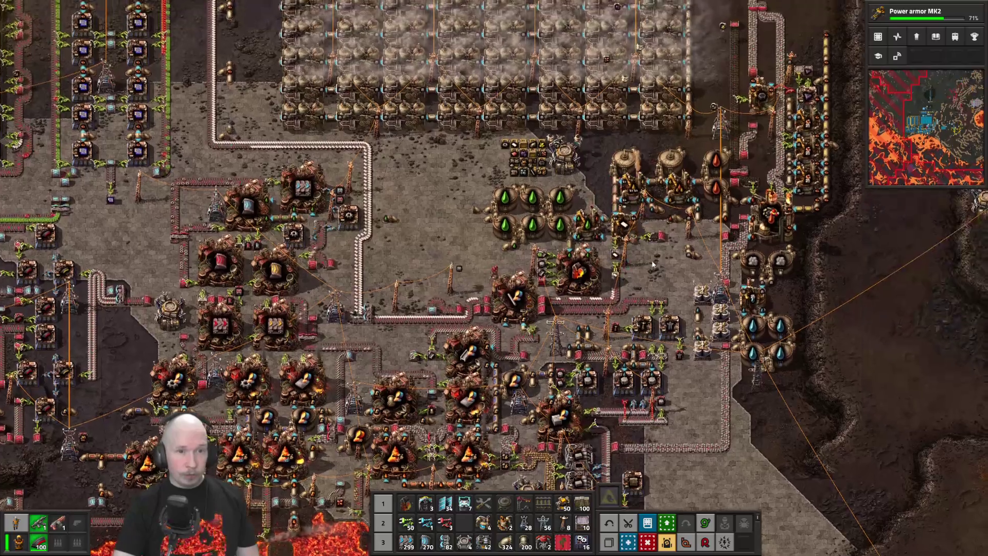
{"action": "scroll", "coordinate": [649, 166], "scroll_direction": "down", "scroll_amount": 3}
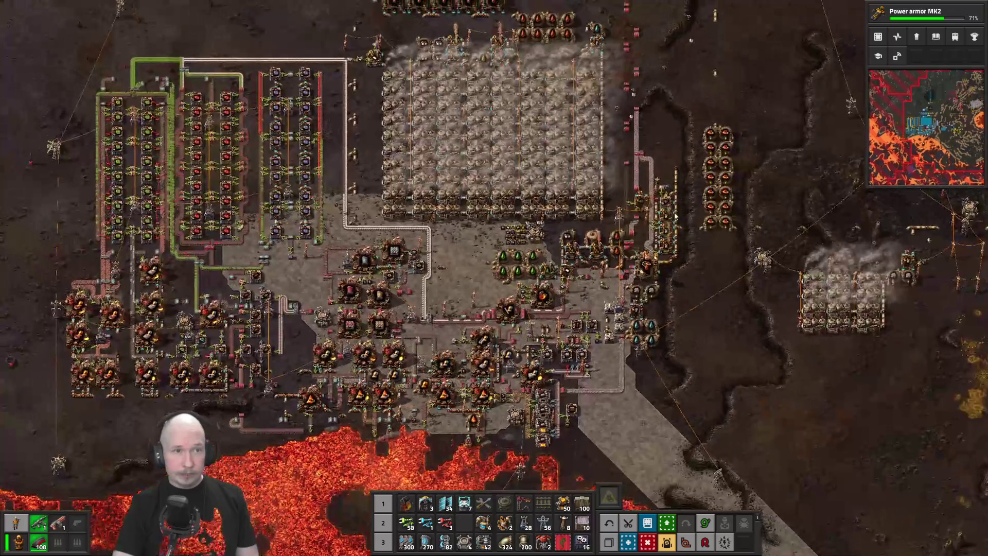
{"action": "key", "text": "w"}
{"action": "key", "text": "a"}
{"action": "key", "text": "s"}
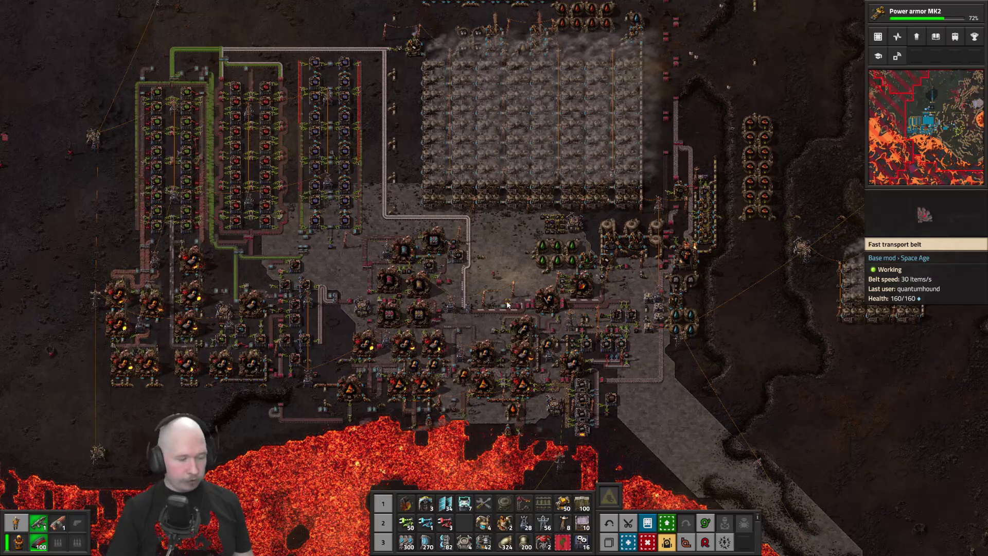
{"action": "scroll", "coordinate": [507, 304], "scroll_direction": "up", "scroll_amount": 10}
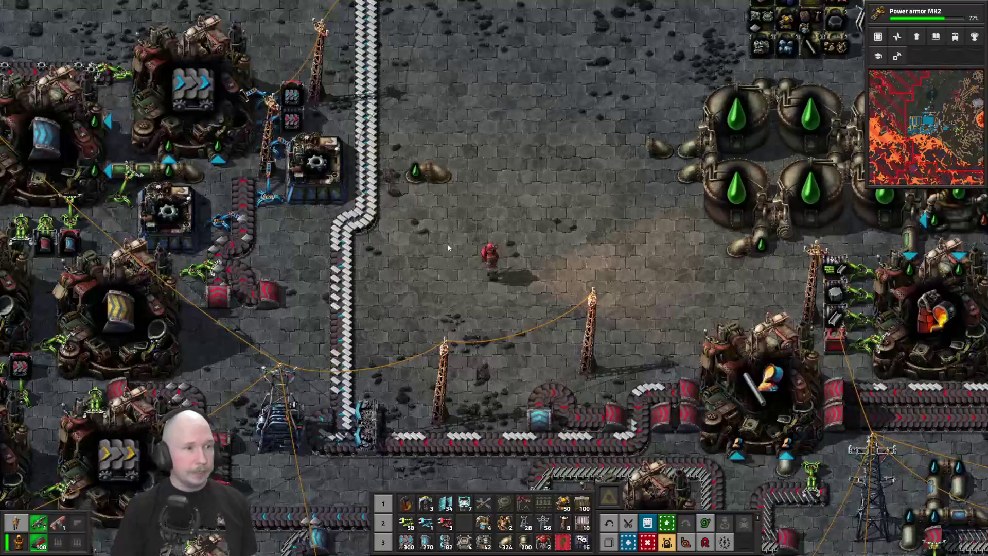
- Place an assembling machine and set its recipe to Flying robot frame
{"action": "scroll", "coordinate": [447, 246], "scroll_direction": "down", "scroll_amount": 5}
{"action": "key", "text": "0"}
{"action": "left_click", "coordinate": [427, 268]}
{"action": "left_click", "coordinate": [465, 281]}
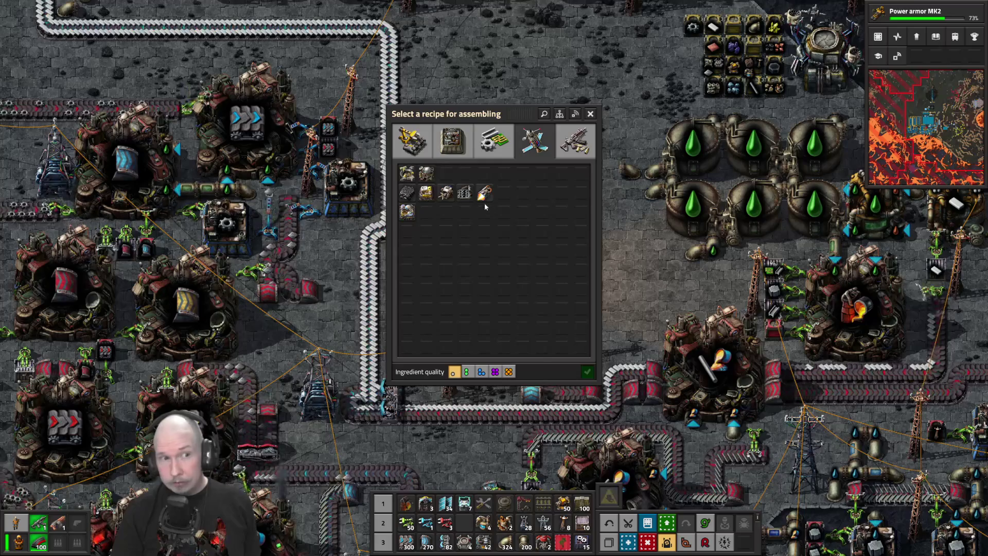
{"action": "left_click", "coordinate": [496, 147]}
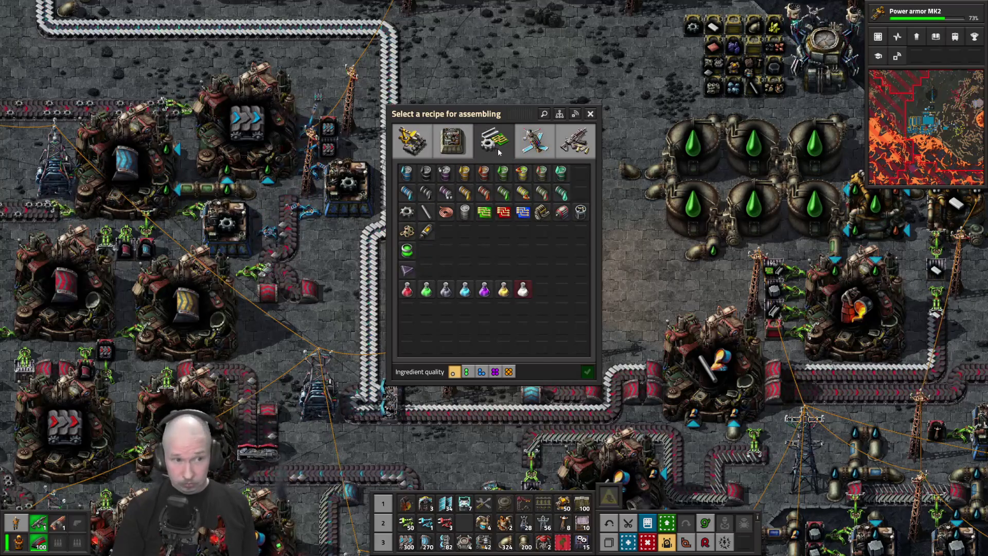
{"action": "left_click", "coordinate": [411, 143]}
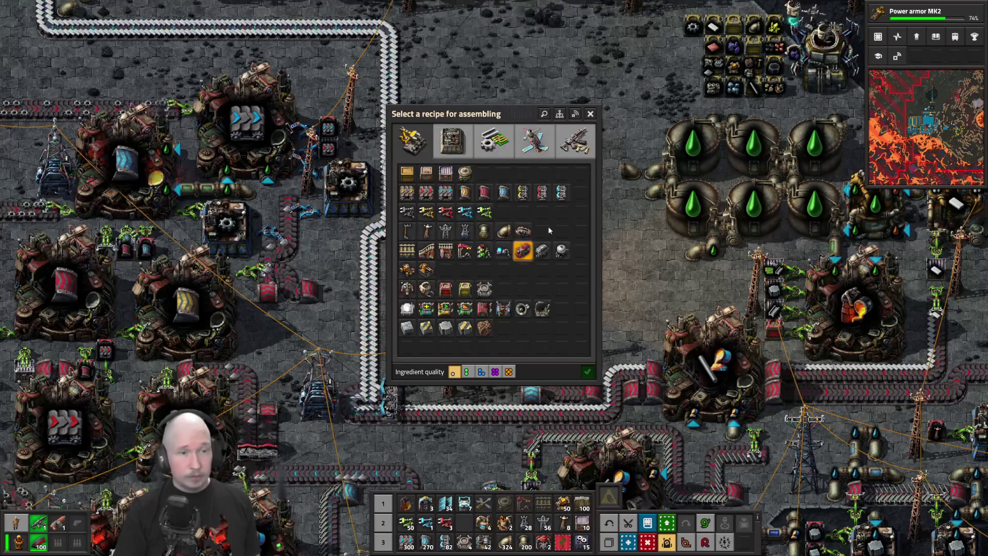
{"action": "left_click", "coordinate": [506, 157]}
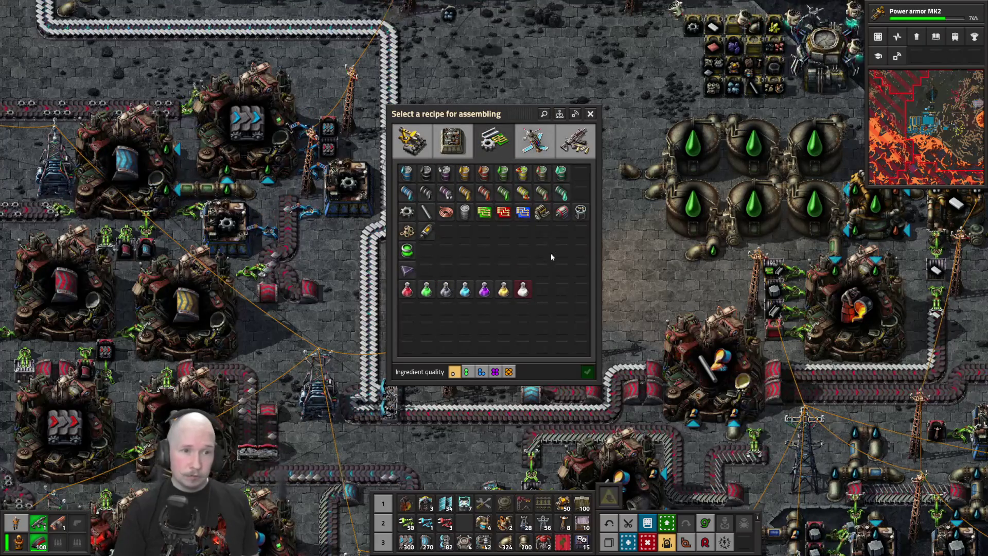
{"action": "left_click", "coordinate": [586, 221]}
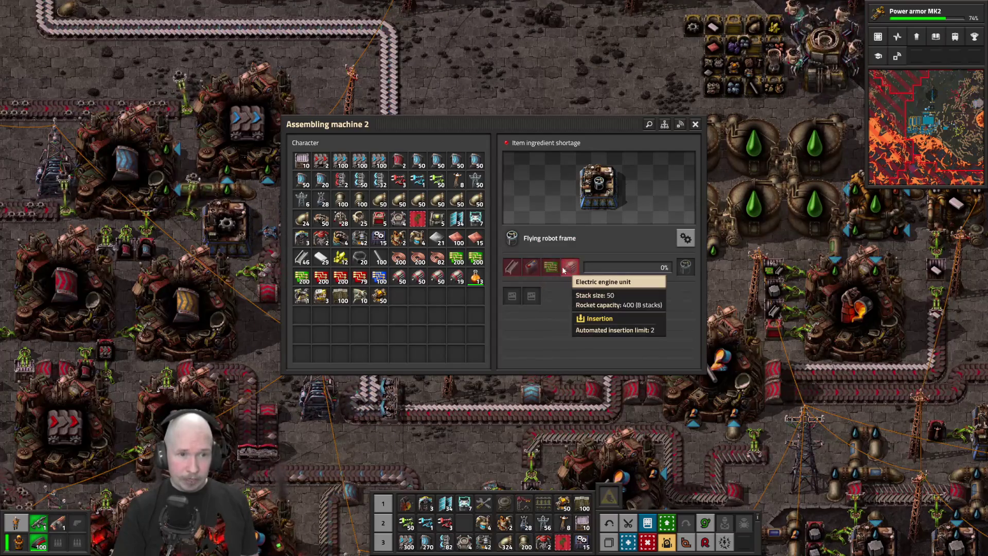
{"action": "key", "text": "Escape"}
- Place two more assemblers in the row, setting one to Engine unit and giving the other a recipe
{"action": "key", "text": "q"}
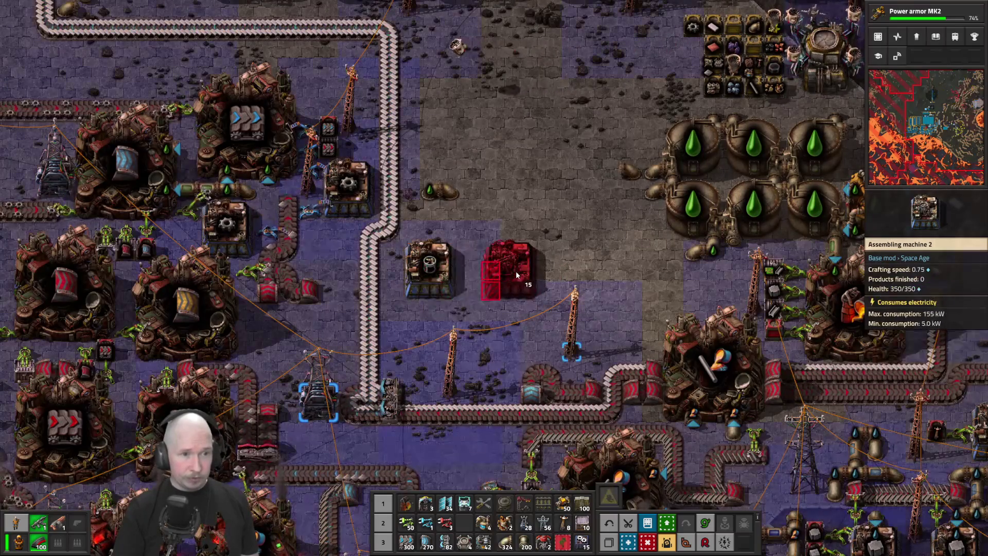
{"action": "key", "text": "w"}
{"action": "left_click", "coordinate": [509, 353]}
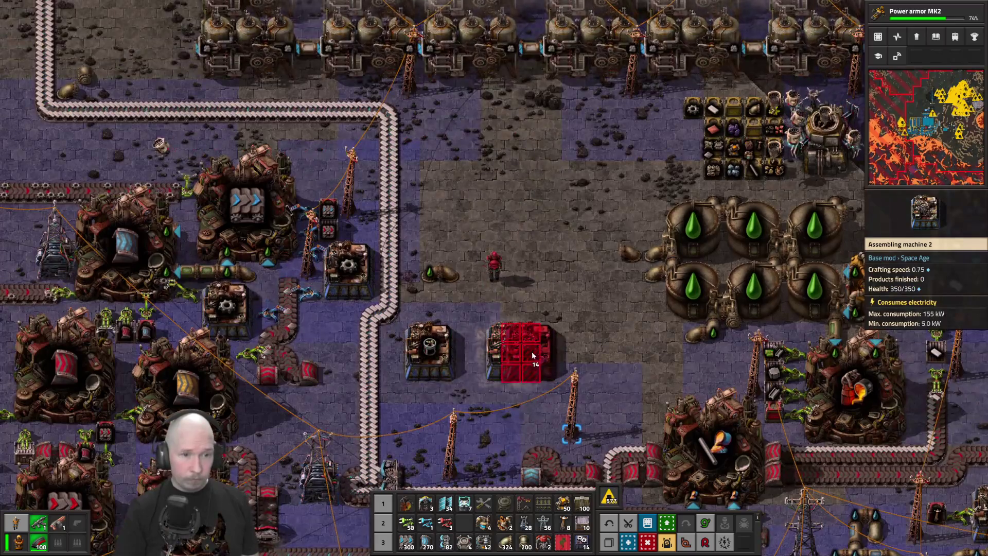
{"action": "left_click", "coordinate": [586, 350]}
{"action": "left_click", "coordinate": [587, 350]}
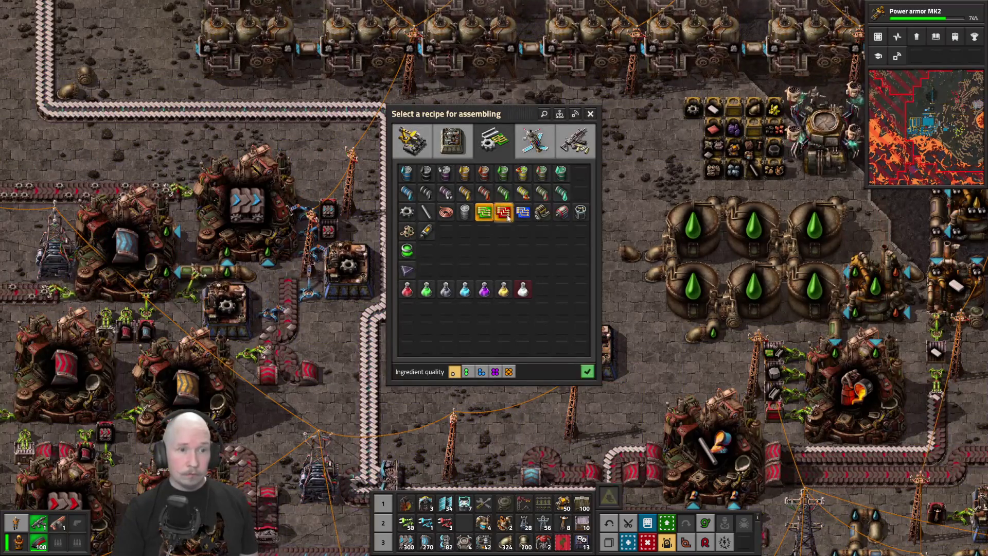
{"action": "left_click", "coordinate": [565, 218]}
{"action": "key", "text": "Escape"}
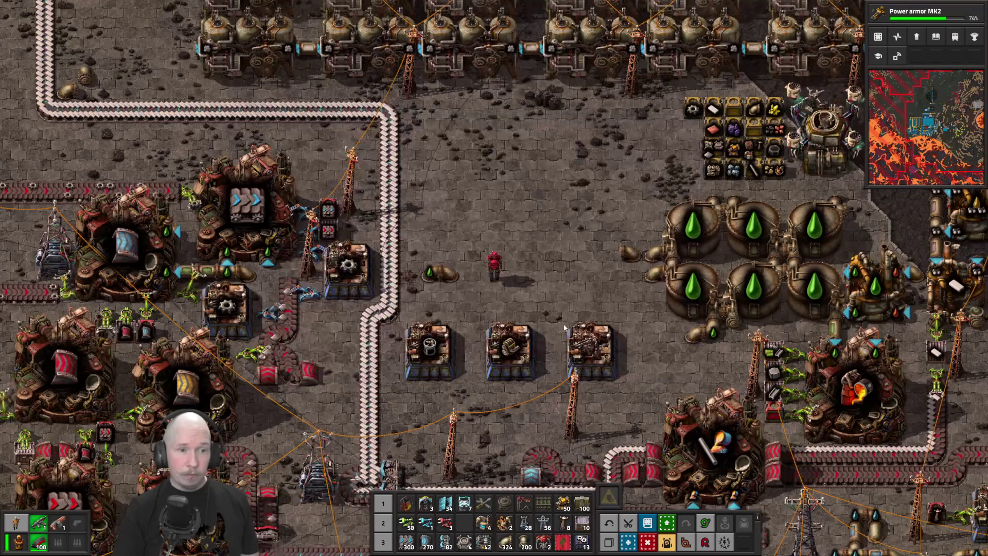
{"action": "left_click", "coordinate": [576, 344]}
{"action": "left_click", "coordinate": [555, 219]}
{"action": "key", "text": "Escape"}
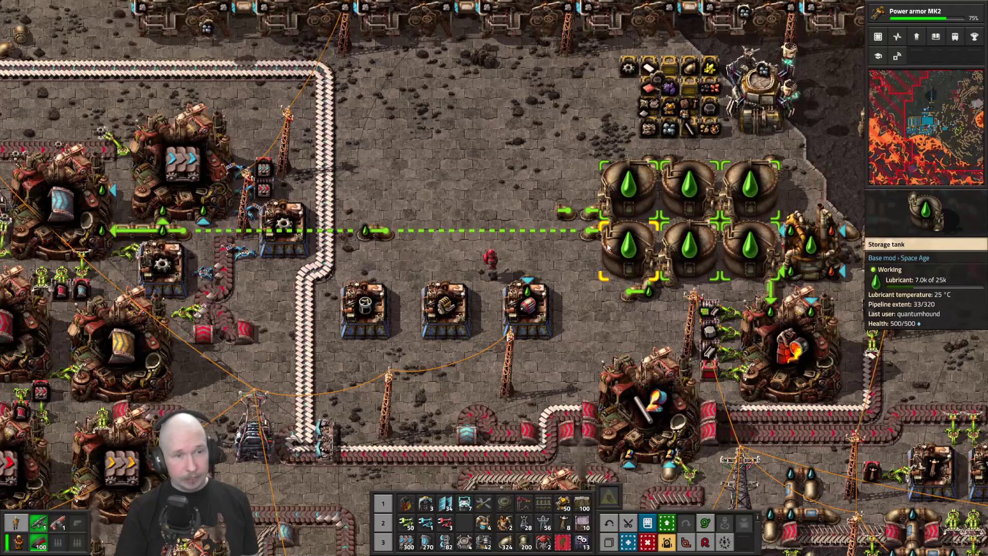
- Mine the pipe-to-ground beside the assemblers, then open and close the remote map
{"action": "right_click", "coordinate": [560, 208]}
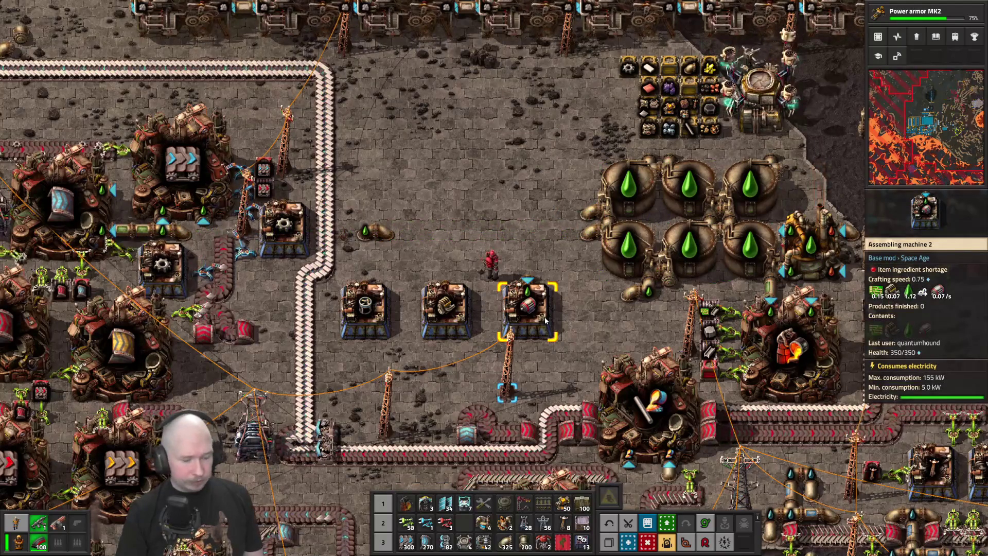
{"action": "key", "text": "m"}
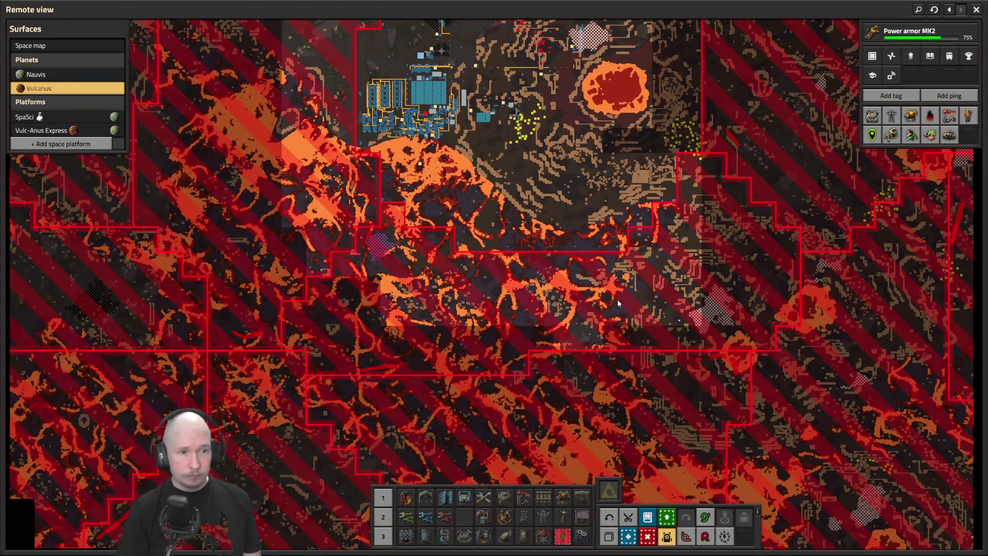
{"action": "key", "text": "m"}
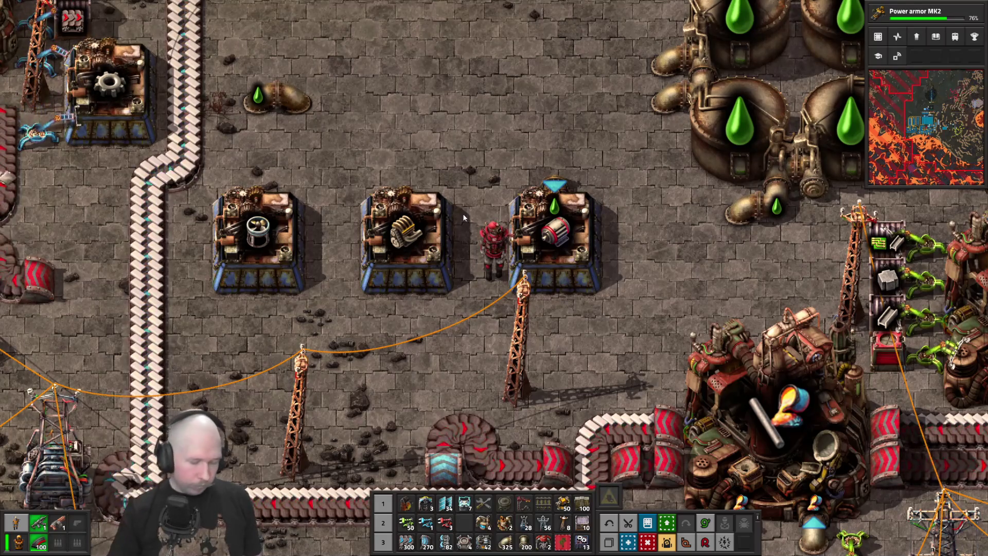
- Reopen remote view on Nauvis and zoom and pan north to the roboport among the ammo assemblers
{"action": "key", "text": "m"}
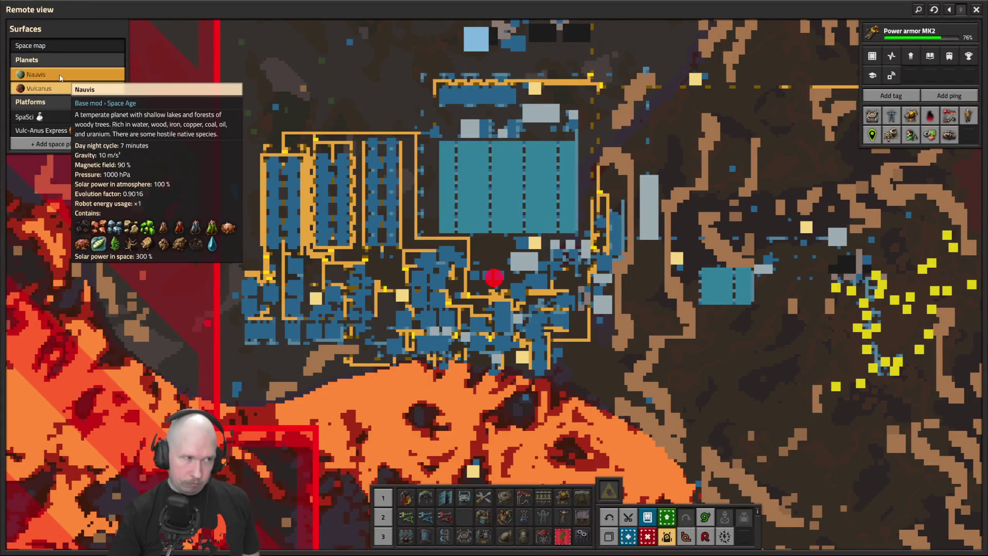
{"action": "left_click", "coordinate": [60, 78]}
{"action": "scroll", "coordinate": [509, 319], "scroll_direction": "up", "scroll_amount": 10}
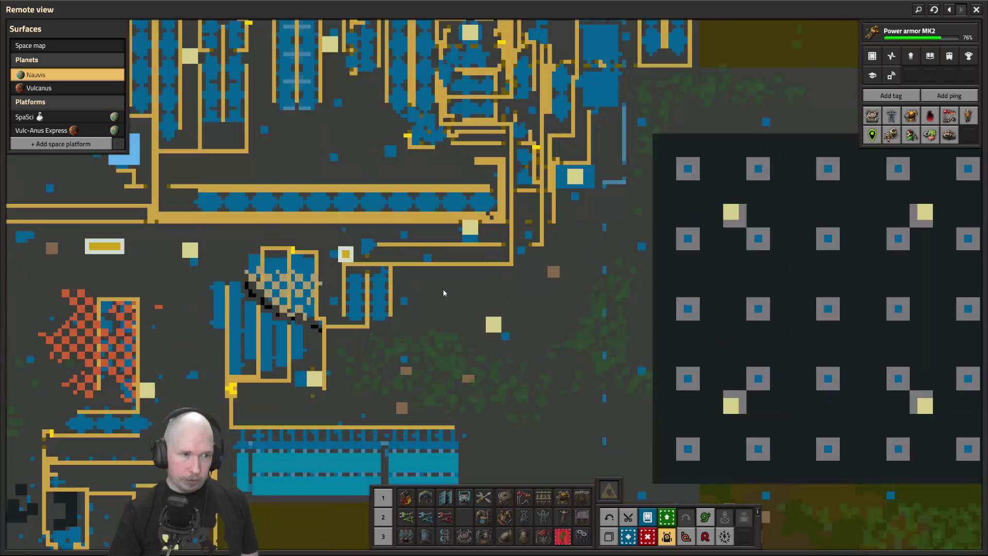
{"action": "scroll", "coordinate": [383, 290], "scroll_direction": "down", "scroll_amount": 5}
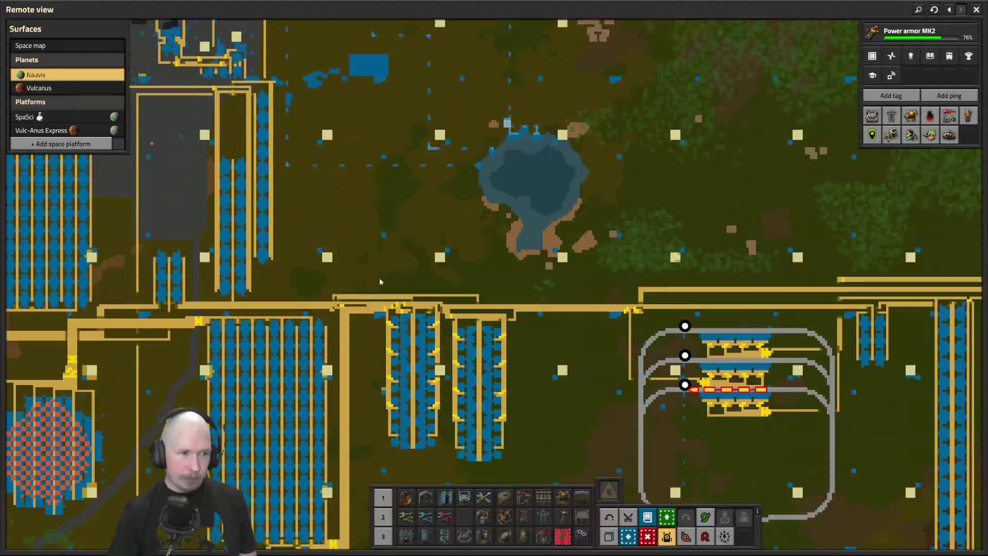
{"action": "scroll", "coordinate": [319, 218], "scroll_direction": "up", "scroll_amount": 5}
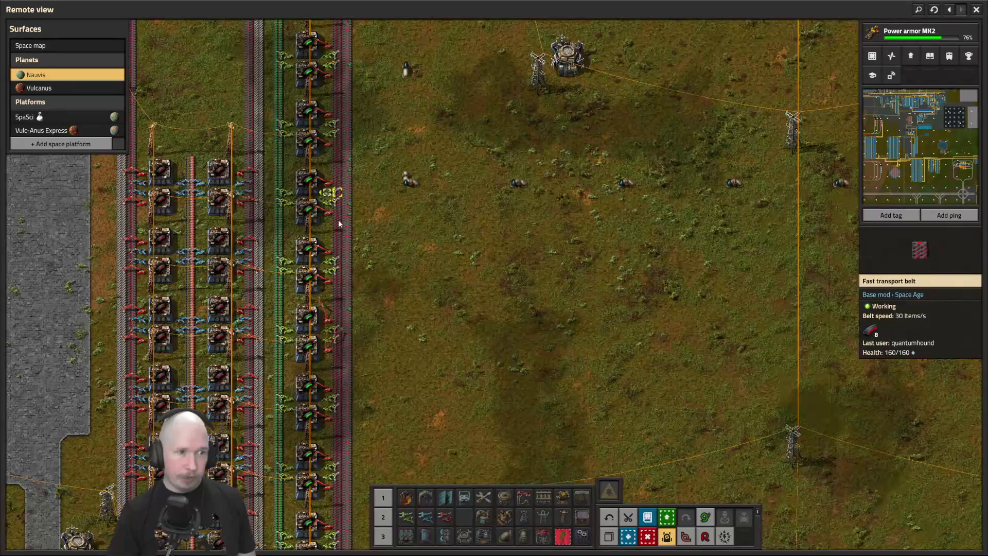
{"action": "scroll", "coordinate": [339, 216], "scroll_direction": "down", "scroll_amount": 1}
{"action": "scroll", "coordinate": [375, 291], "scroll_direction": "up", "scroll_amount": 5}
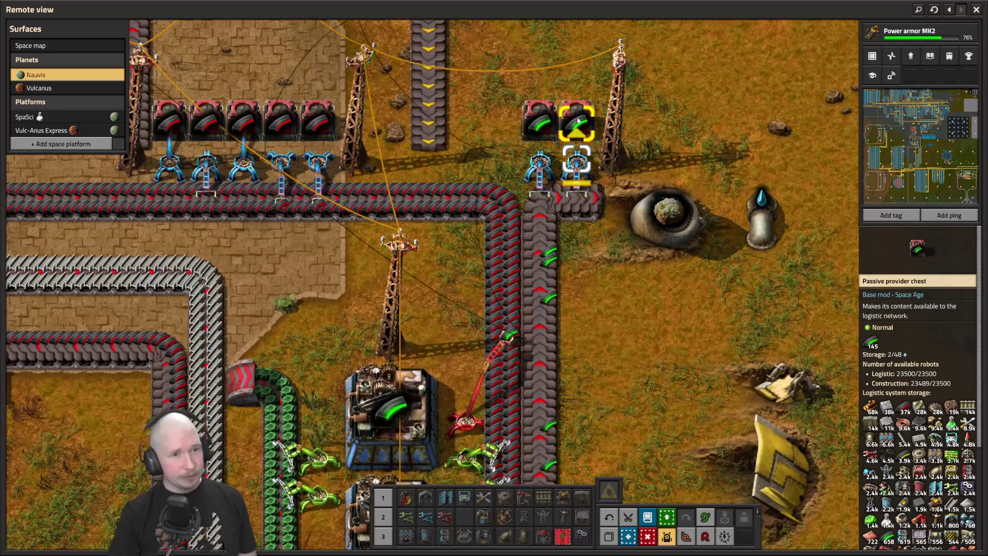
{"action": "scroll", "coordinate": [577, 120], "scroll_direction": "down", "scroll_amount": 3}
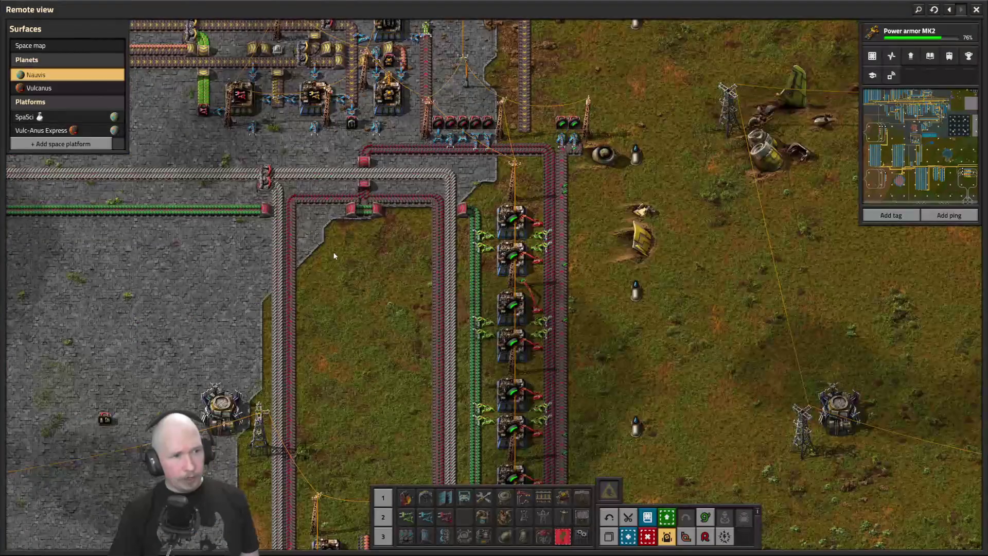
{"action": "scroll", "coordinate": [338, 246], "scroll_direction": "down", "scroll_amount": 5}
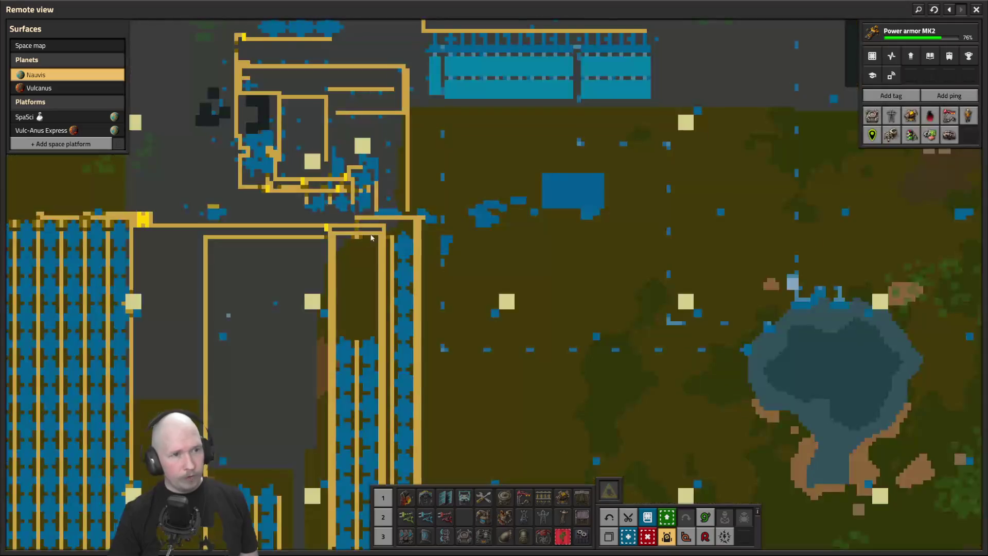
{"action": "scroll", "coordinate": [454, 286], "scroll_direction": "up", "scroll_amount": 2}
{"action": "scroll", "coordinate": [454, 286], "scroll_direction": "up", "scroll_amount": 3}
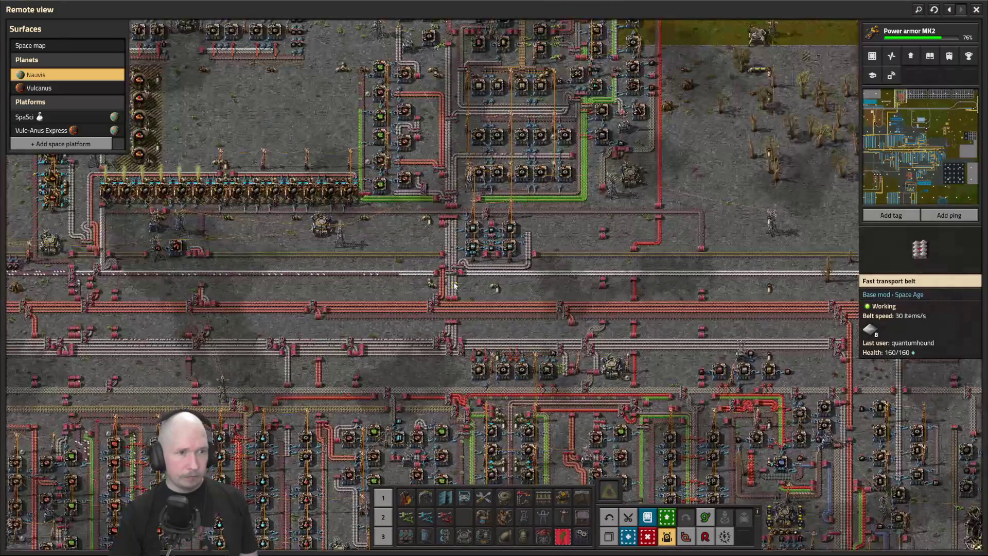
{"action": "key", "text": "w"}
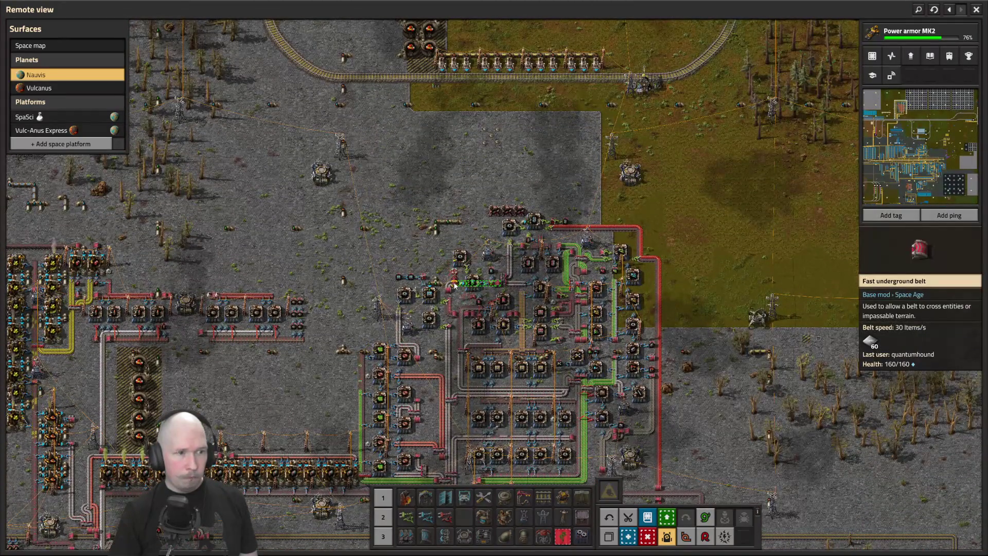
{"action": "scroll", "coordinate": [454, 287], "scroll_direction": "up", "scroll_amount": 4}
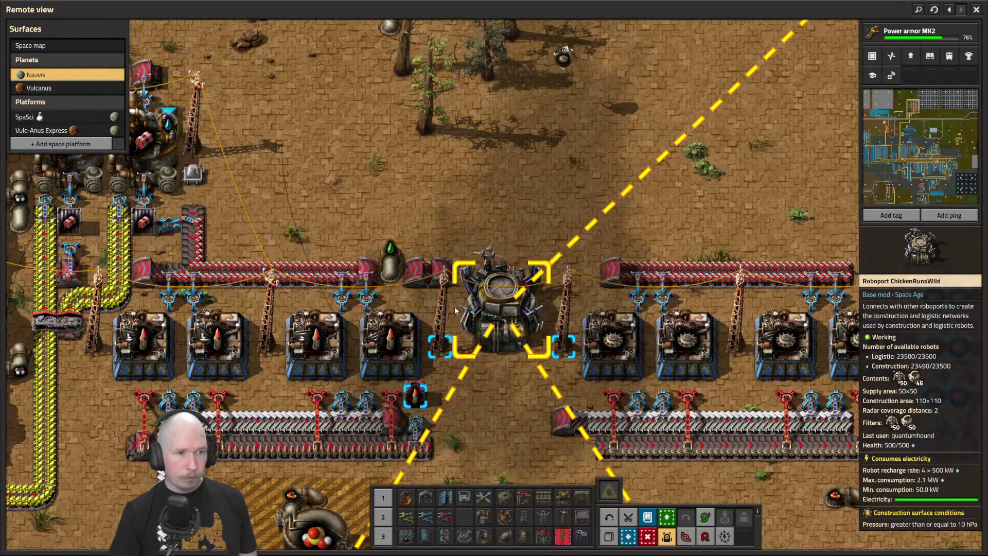
- Set the ghost cursor to the Explosive cannon shell recipe from the combat category
{"action": "key", "text": "d"}
{"action": "key", "text": "s"}
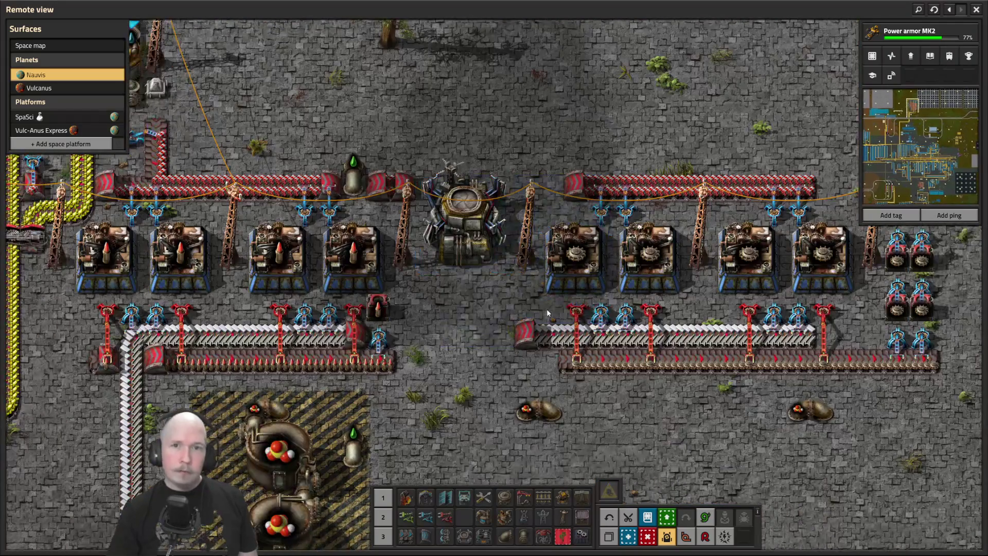
{"action": "key", "text": "q"}
{"action": "left_click", "coordinate": [535, 146]}
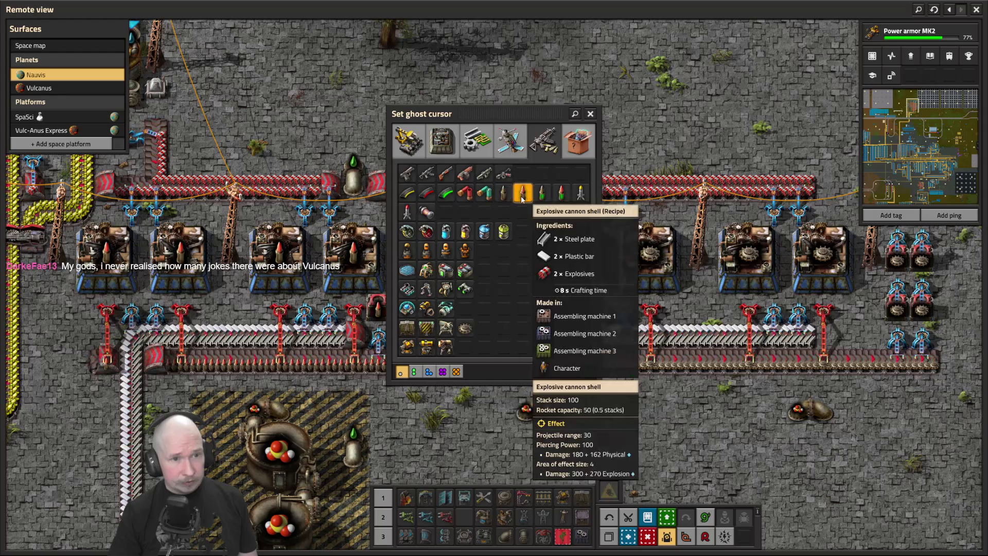
{"action": "left_click", "coordinate": [504, 194]}
{"action": "key", "text": "a"}
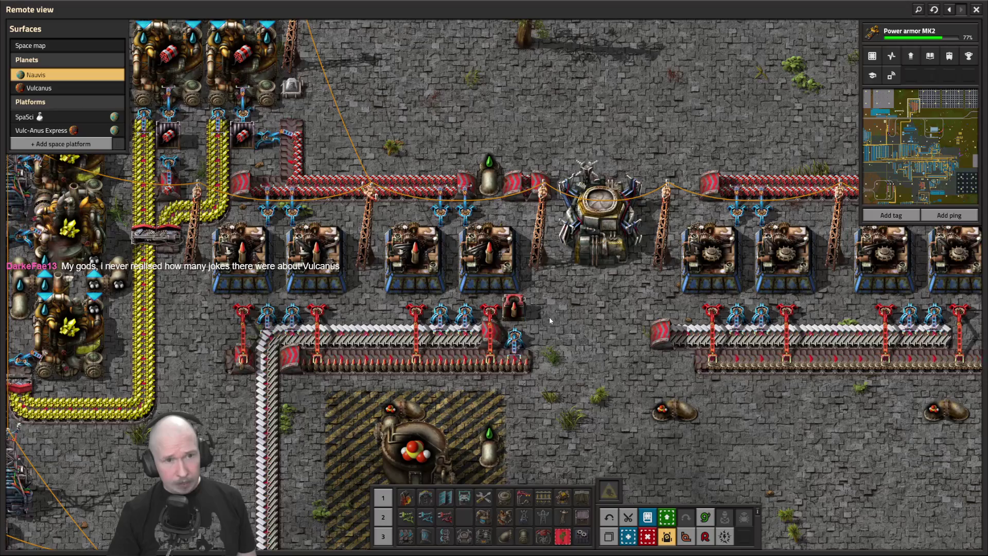
{"action": "scroll", "coordinate": [583, 318], "scroll_direction": "down", "scroll_amount": 5}
{"action": "scroll", "coordinate": [576, 294], "scroll_direction": "down", "scroll_amount": 2}
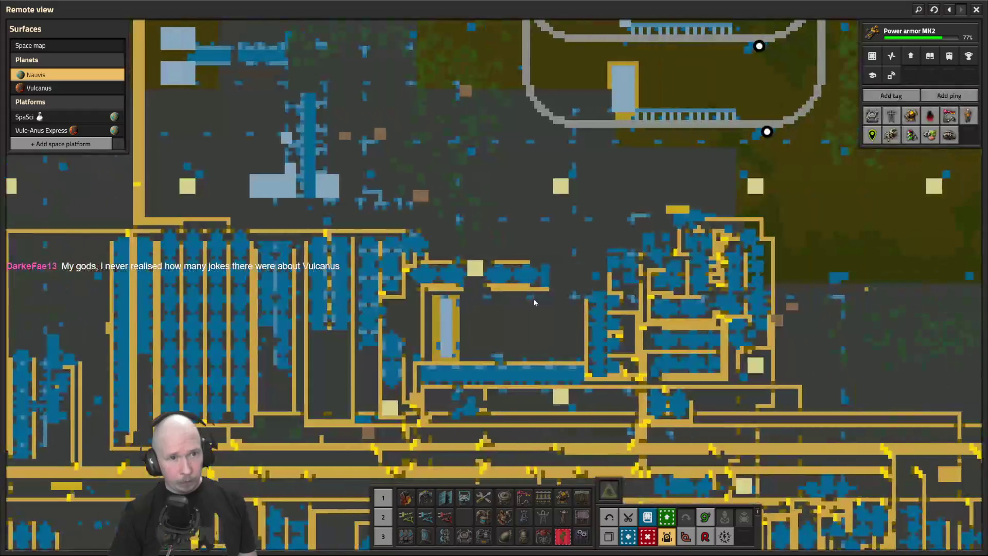
{"action": "scroll", "coordinate": [539, 298], "scroll_direction": "up", "scroll_amount": 5}
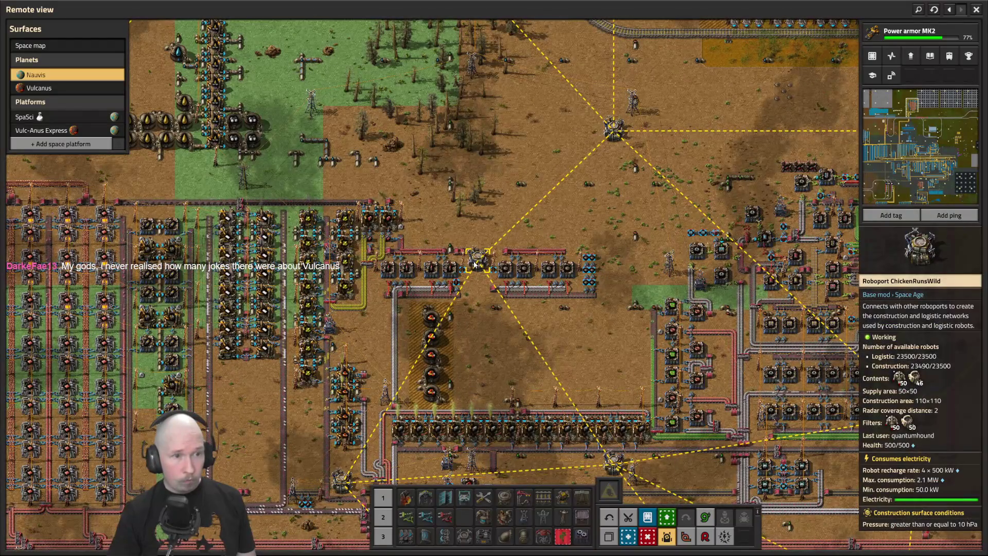
{"action": "right_click", "coordinate": [474, 263]}
{"action": "scroll", "coordinate": [475, 263], "scroll_direction": "up", "scroll_amount": 3}
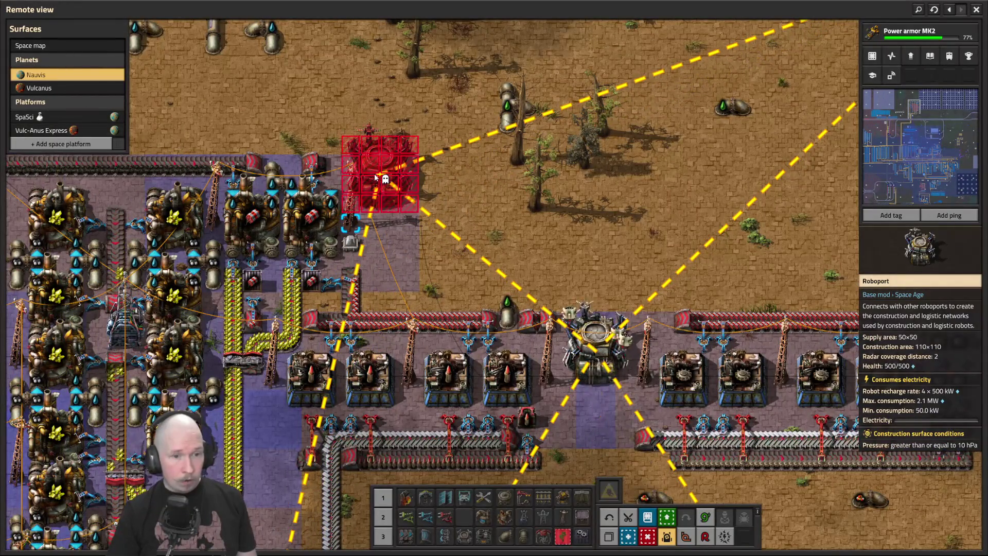
{"action": "left_click", "coordinate": [375, 177]}
{"action": "key", "text": "d"}
{"action": "key", "text": "s"}
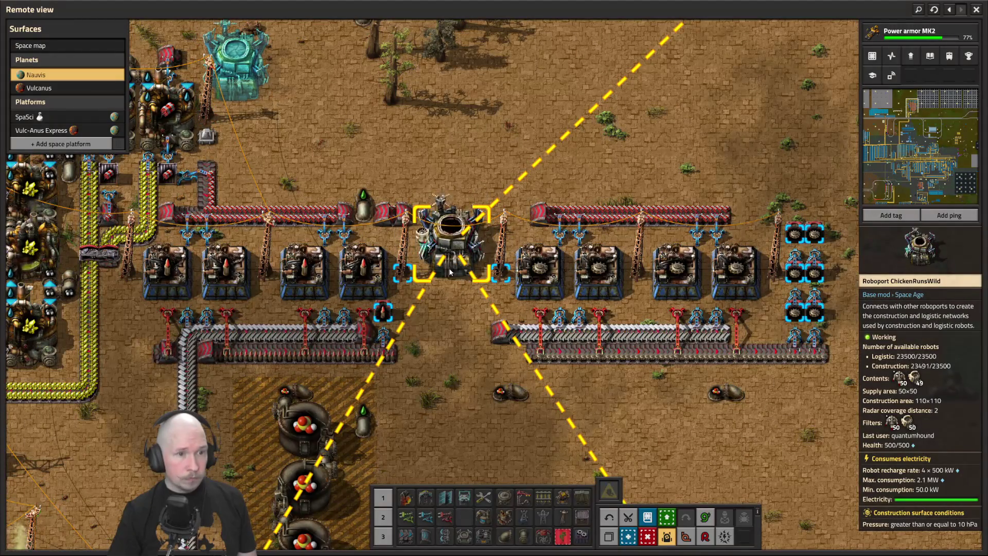
{"action": "scroll", "coordinate": [450, 271], "scroll_direction": "down", "scroll_amount": 5}
{"action": "scroll", "coordinate": [451, 265], "scroll_direction": "up", "scroll_amount": 4}
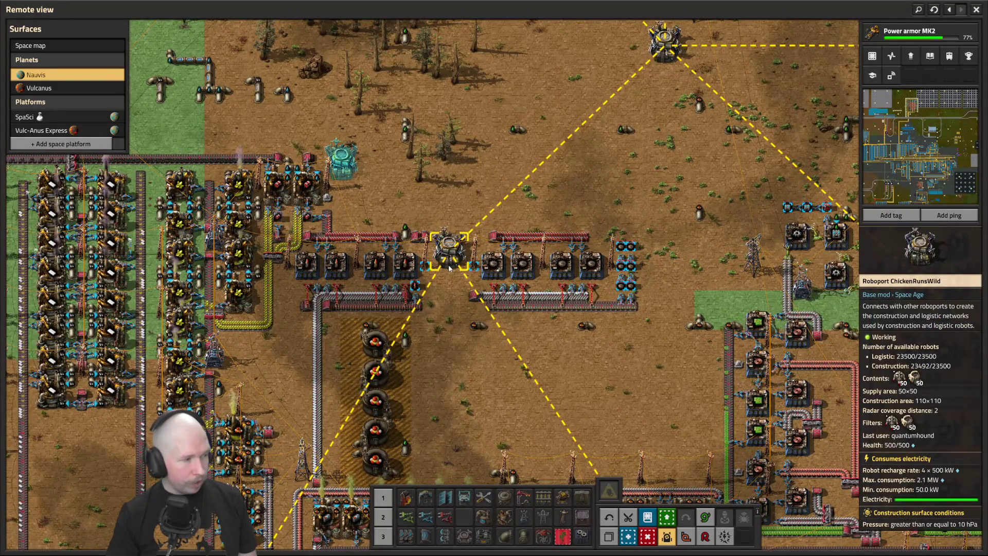
{"action": "scroll", "coordinate": [449, 267], "scroll_direction": "up", "scroll_amount": 2}
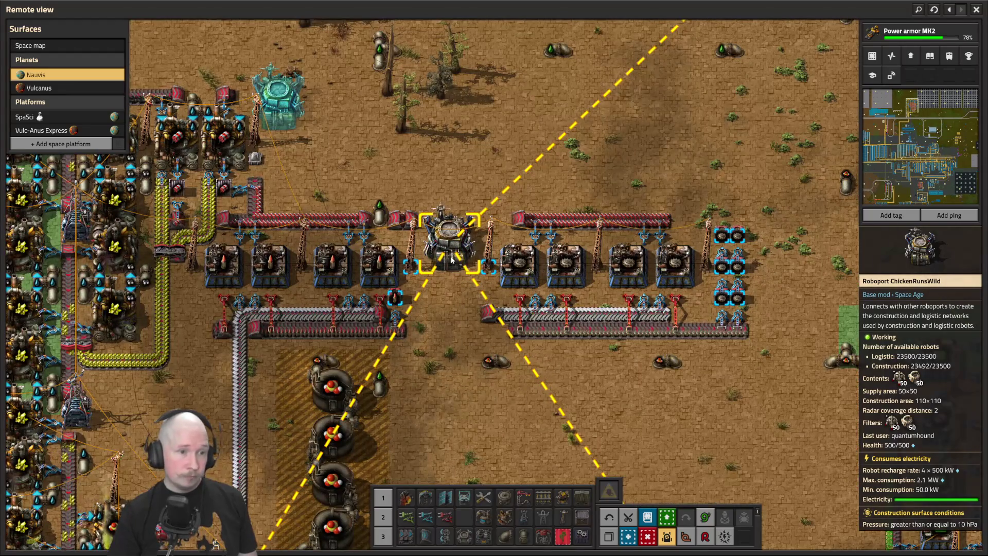
{"action": "scroll", "coordinate": [452, 260], "scroll_direction": "down", "scroll_amount": 3}
{"action": "scroll", "coordinate": [450, 261], "scroll_direction": "up", "scroll_amount": 5}
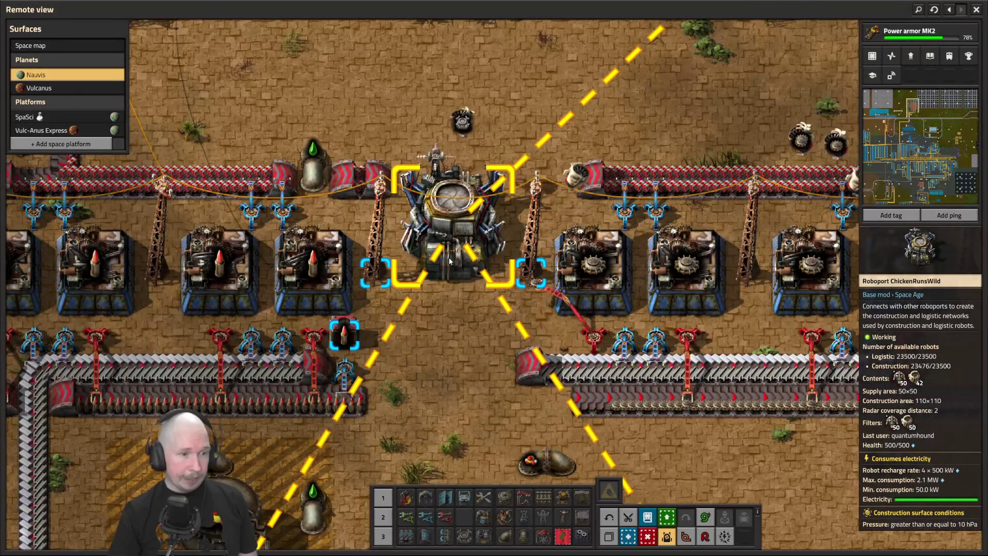
{"action": "key", "text": "a"}
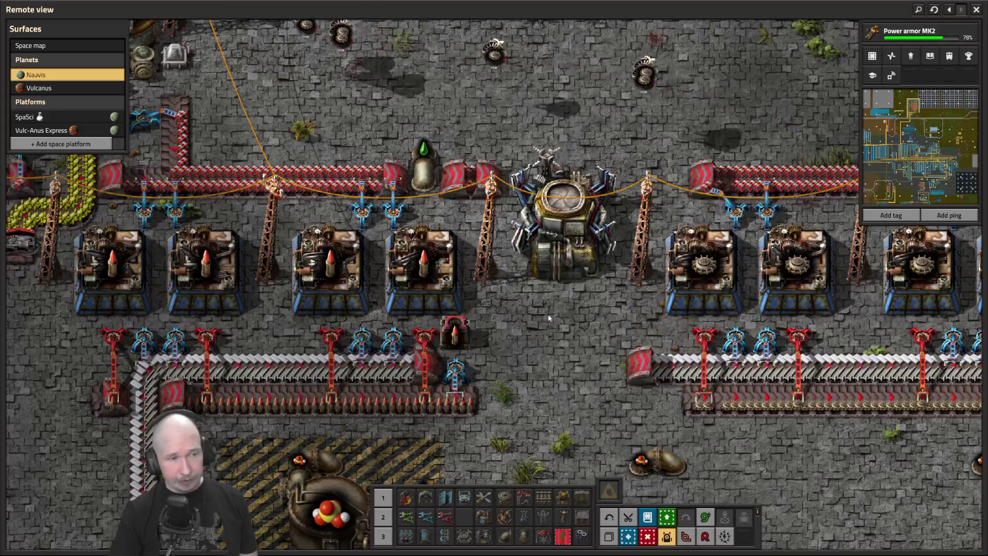
{"action": "key", "text": "a"}
{"action": "key", "text": "d"}
{"action": "key", "text": "q"}
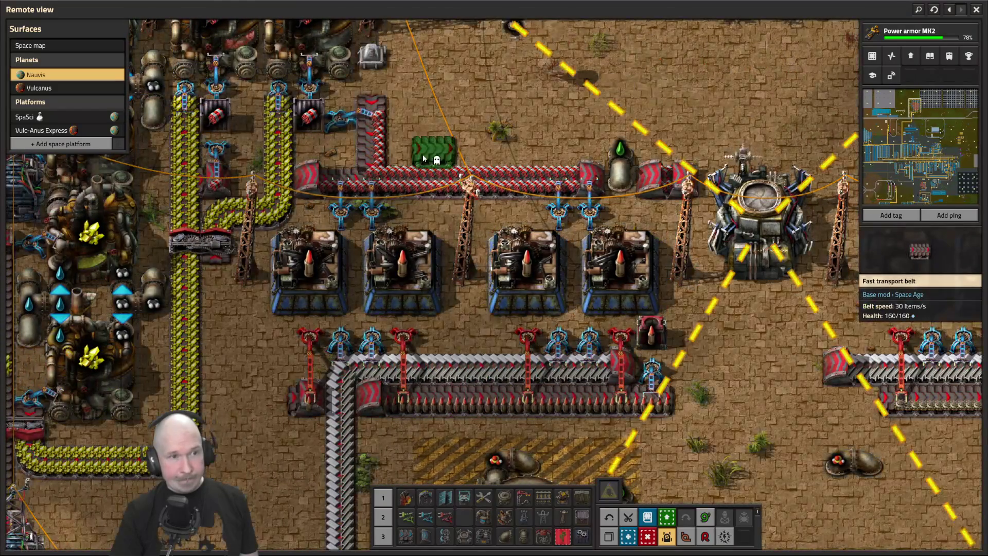
{"action": "key", "text": "d"}
{"action": "key", "text": "d"}
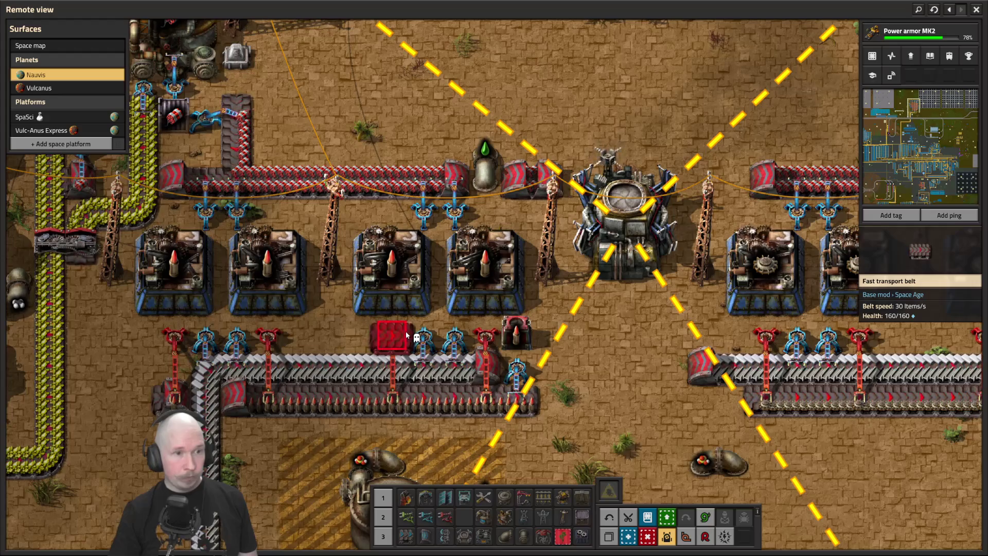
{"action": "key", "text": "r"}
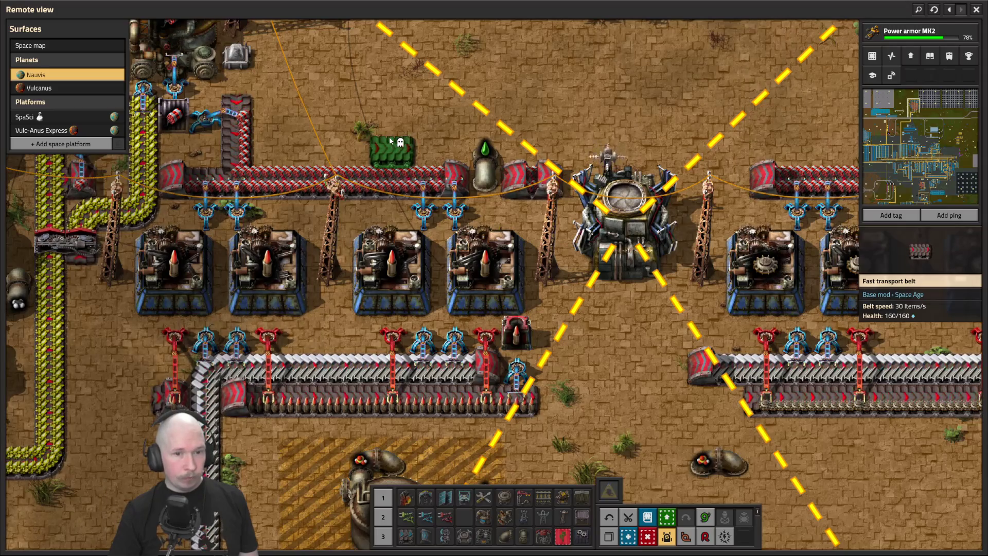
{"action": "key", "text": "d"}
{"action": "key", "text": "a"}
{"action": "key", "text": "q"}
{"action": "left_click", "coordinate": [435, 306]}
{"action": "key", "text": "e"}
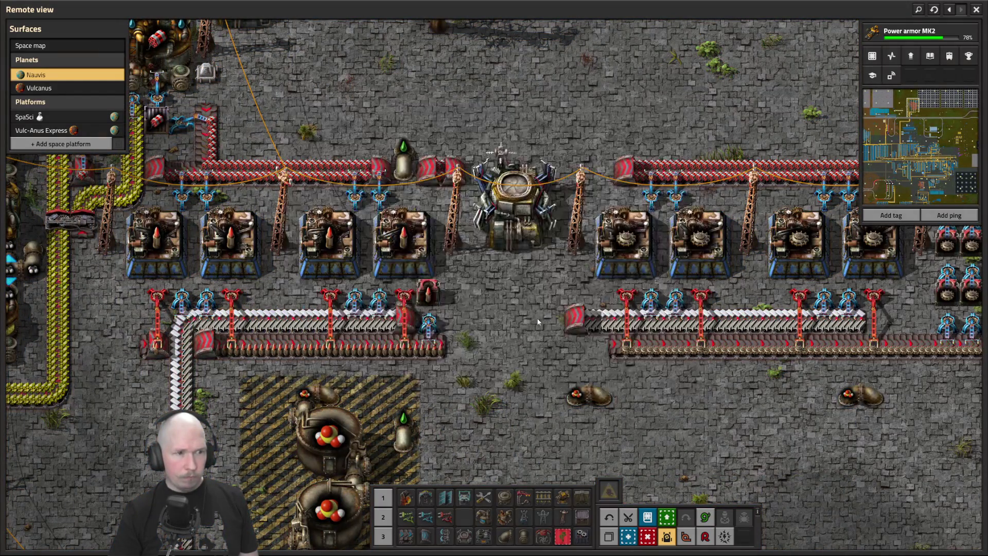
{"action": "key", "text": "a"}
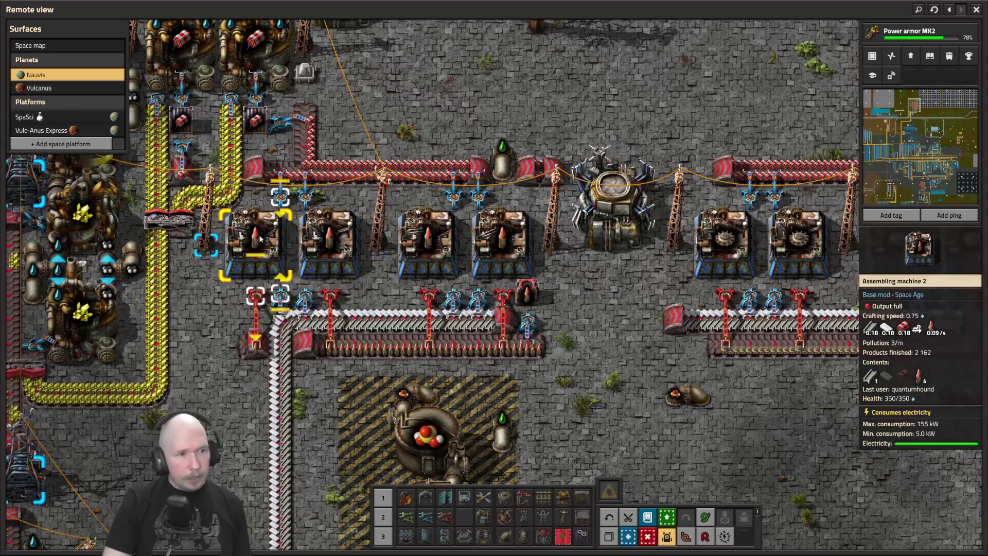
- Mark the long-handed inserter for removal and switch the first shell assembler to Cannon shell
{"action": "right_click", "coordinate": [503, 297]}
{"action": "key", "text": "w"}
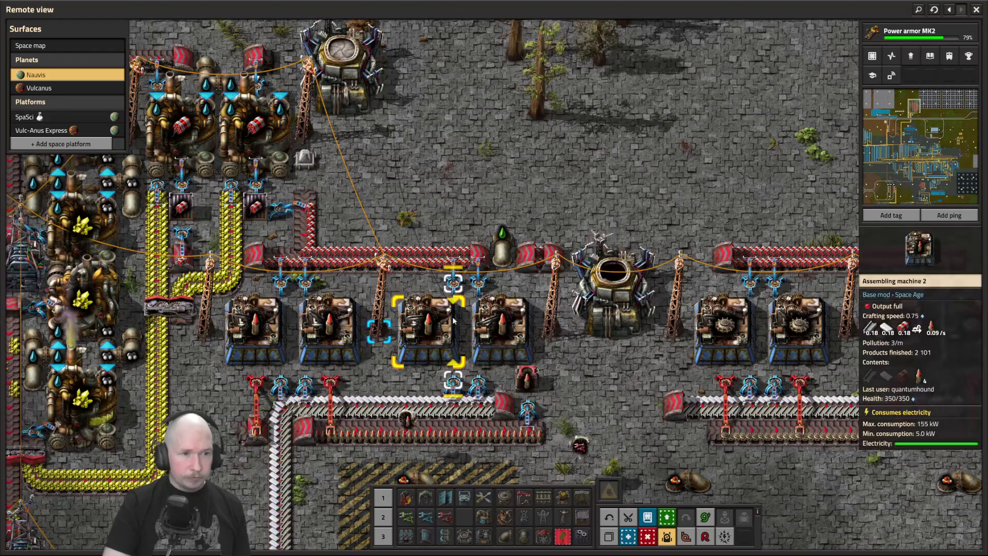
{"action": "left_click", "coordinate": [442, 325]}
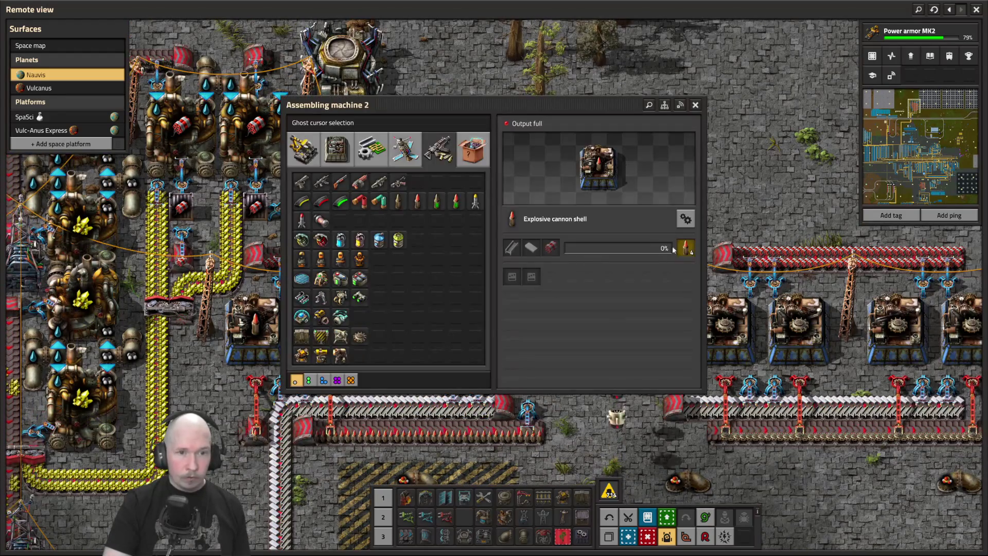
{"action": "left_click", "coordinate": [685, 221]}
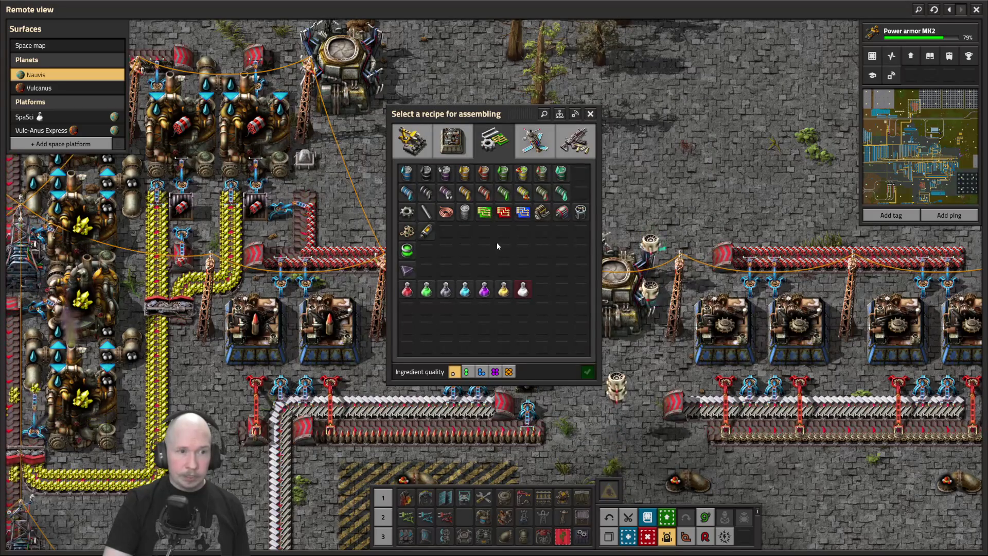
{"action": "left_click", "coordinate": [524, 153]}
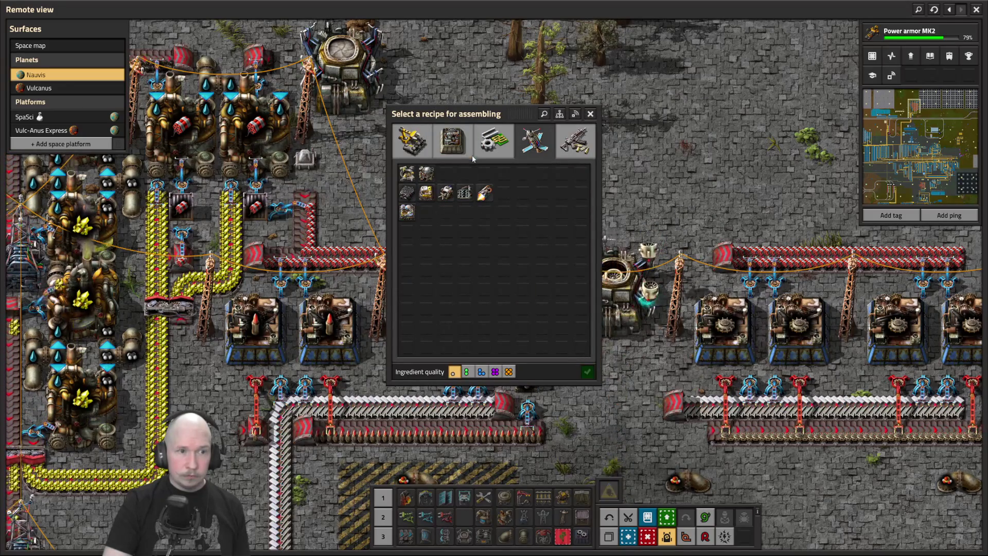
{"action": "left_click", "coordinate": [586, 149]}
{"action": "left_click", "coordinate": [504, 193]}
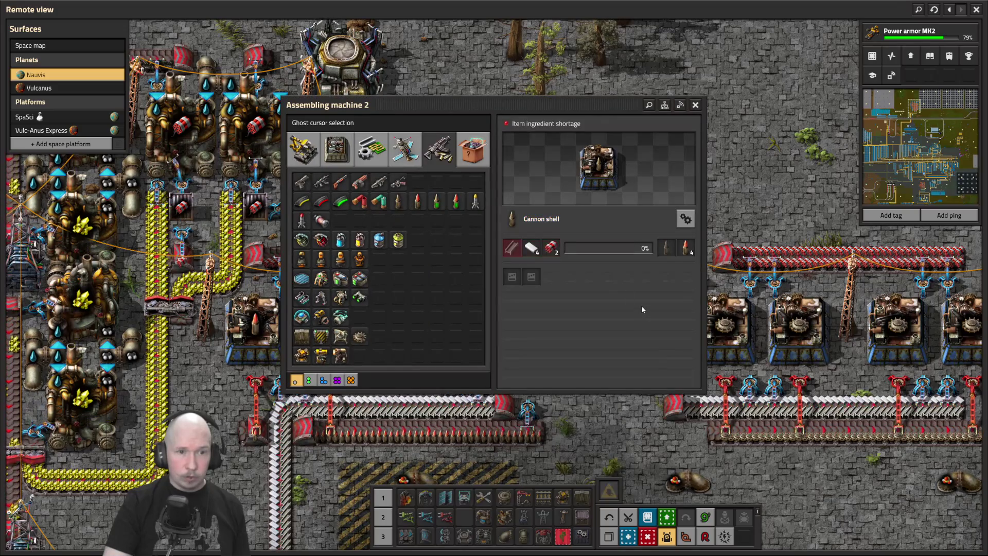
{"action": "key", "text": "Escape"}
- Switch the second explosive shell assembler to Cannon shell as well
{"action": "left_click", "coordinate": [598, 287]}
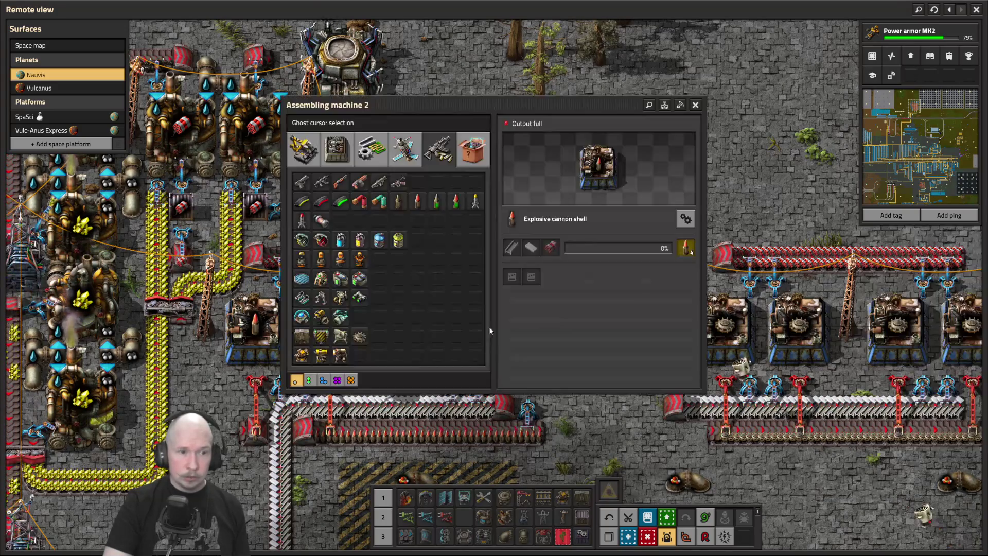
{"action": "left_click", "coordinate": [687, 223]}
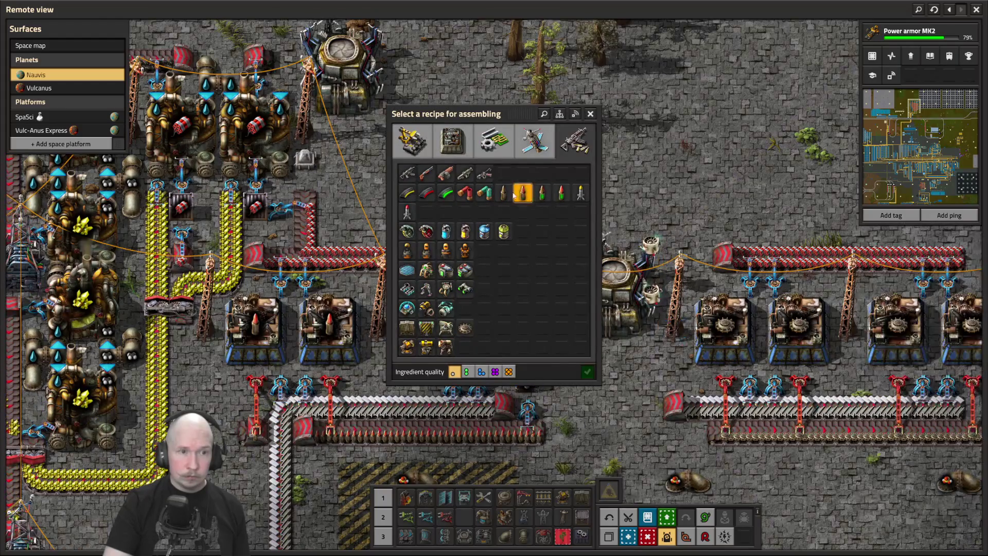
{"action": "left_click", "coordinate": [503, 197]}
{"action": "key", "text": "Escape"}
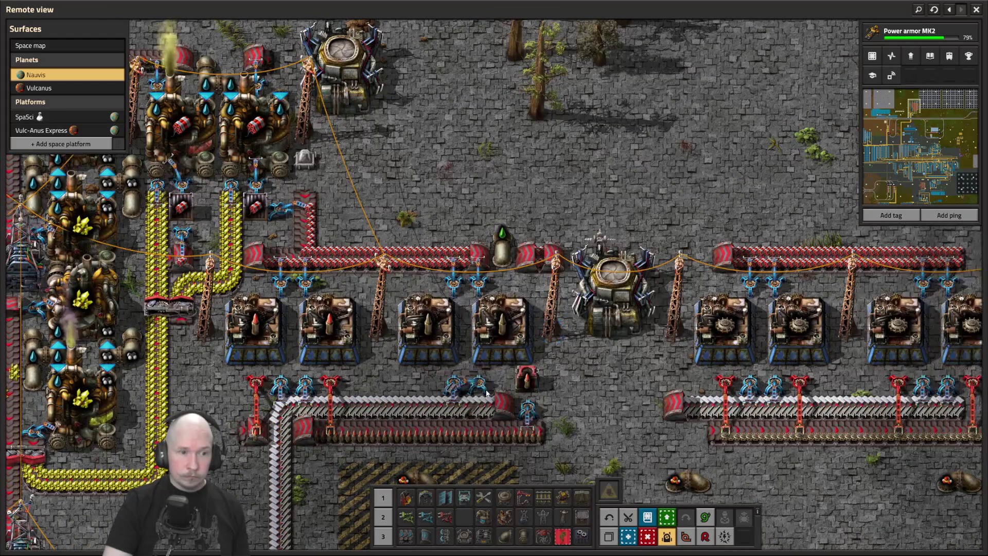
- Place a row of long-handed inserter ghosts beside the assemblers
{"action": "key", "text": "q"}
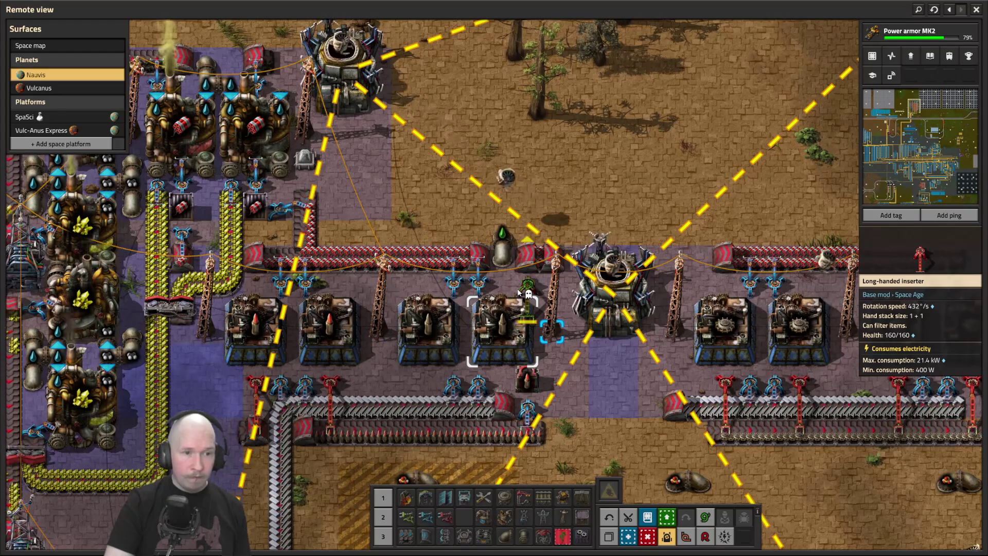
{"action": "mouse_move", "coordinate": [519, 292]}
{"action": "left_mouse_down"}
{"action": "mouse_move", "coordinate": [419, 309]}
{"action": "mouse_move", "coordinate": [404, 282]}
{"action": "mouse_move", "coordinate": [410, 291]}
{"action": "left_mouse_up"}
{"action": "key", "text": "q"}
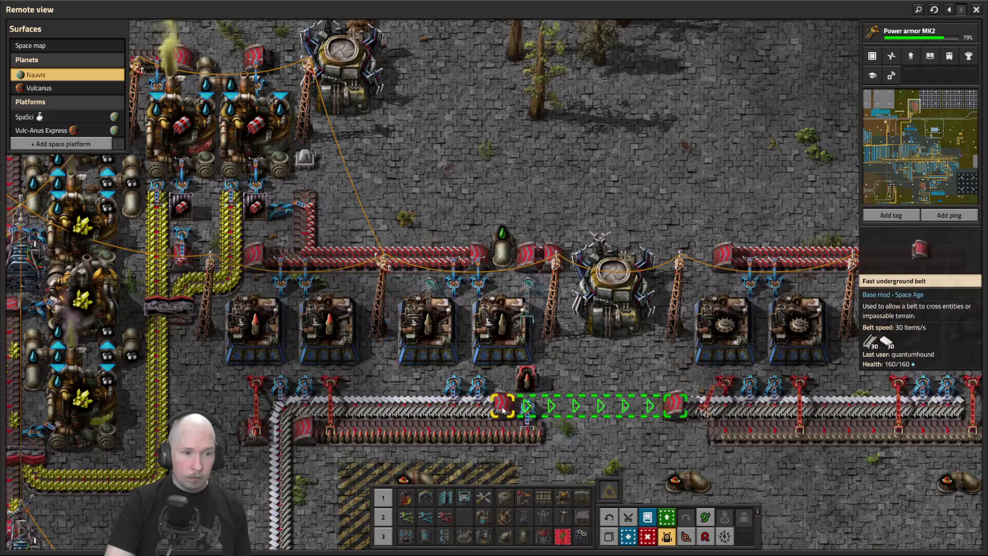
- Place an express underground belt entrance and exit pair
{"action": "left_click", "coordinate": [425, 535]}
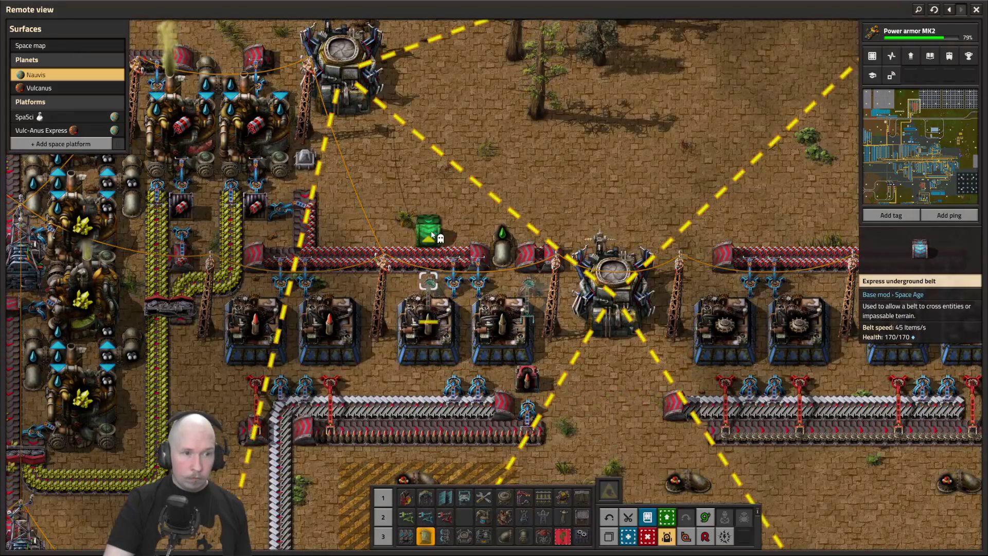
{"action": "left_click", "coordinate": [431, 234]}
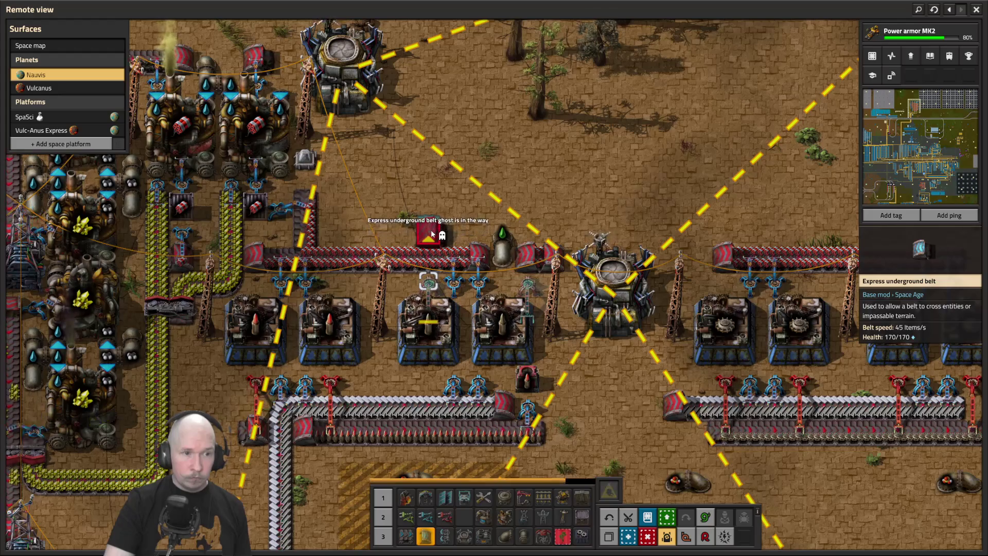
{"action": "left_click", "coordinate": [529, 237]}
{"action": "key", "text": "d"}
{"action": "key", "text": "q"}
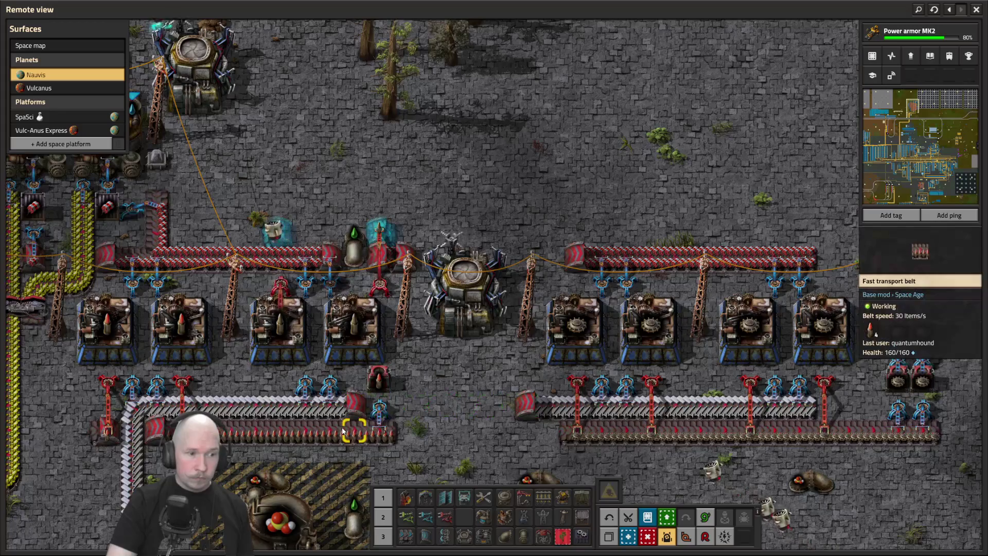
{"action": "key", "text": "shift+q"}
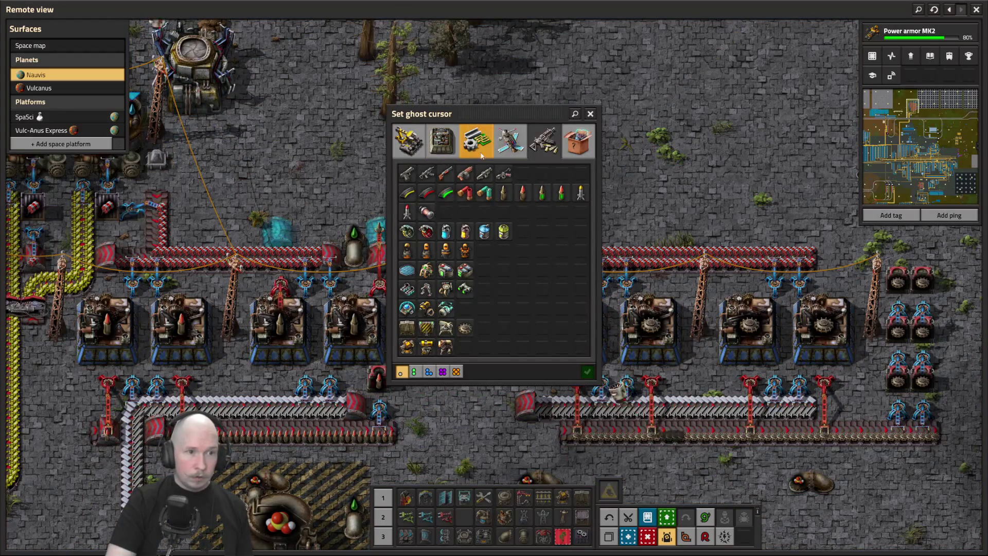
- Drag an Express transport belt ghost row eastward past the ammo assemblers
{"action": "left_click", "coordinate": [480, 155]}
{"action": "left_click", "coordinate": [409, 142]}
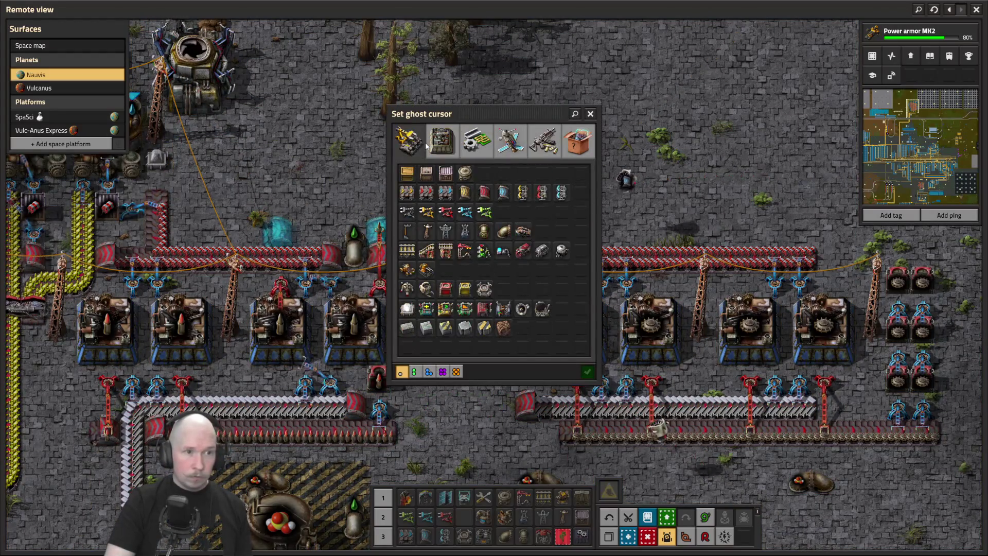
{"action": "left_click", "coordinate": [445, 192]}
{"action": "left_click_drag", "start_coordinate": [399, 230], "coordinate": [533, 235]}
{"action": "key", "text": "d"}
- Zoom out and pan the map to a dense assembler block elsewhere on Nauvis
{"action": "scroll", "coordinate": [480, 273], "scroll_direction": "down", "scroll_amount": 10}
{"action": "key", "text": "s"}
{"action": "scroll", "coordinate": [422, 49], "scroll_direction": "down", "scroll_amount": 4}
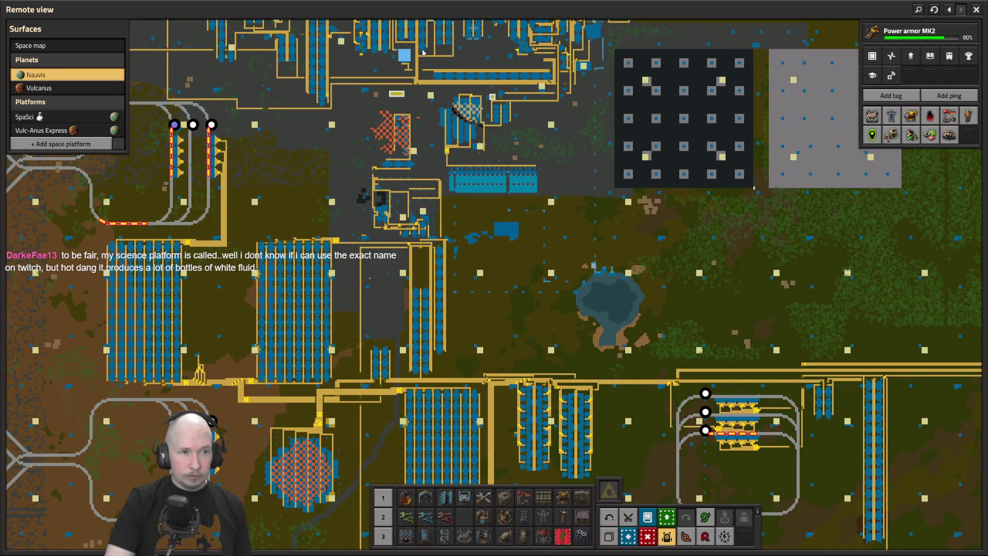
{"action": "key", "text": "w"}
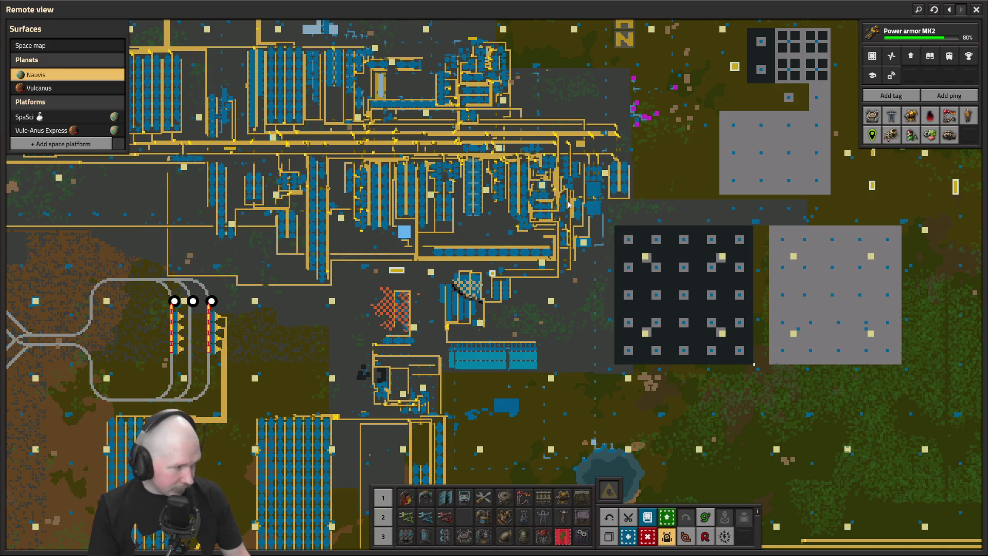
{"action": "key", "text": "a"}
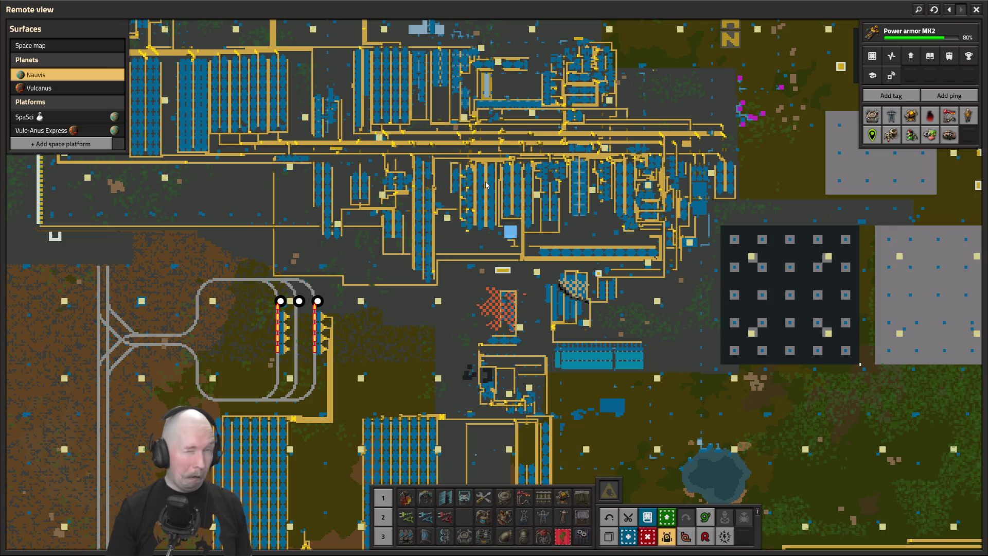
{"action": "scroll", "coordinate": [487, 185], "scroll_direction": "down", "scroll_amount": 2}
{"action": "scroll", "coordinate": [565, 223], "scroll_direction": "up", "scroll_amount": 6}
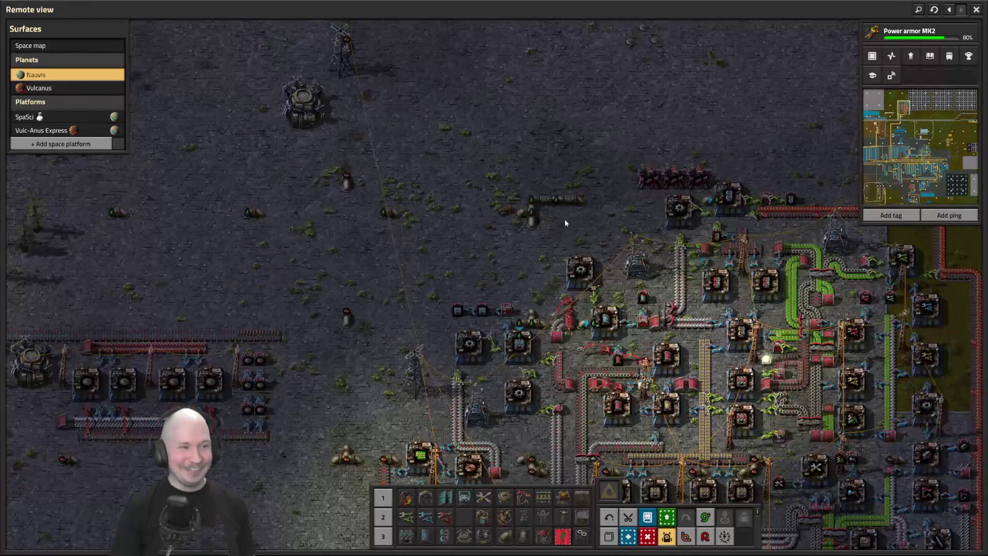
- Mark two express belt tiles and the steam engine rows for deconstruction
{"action": "scroll", "coordinate": [564, 219], "scroll_direction": "up", "scroll_amount": 5}
{"action": "key", "text": "w+a"}
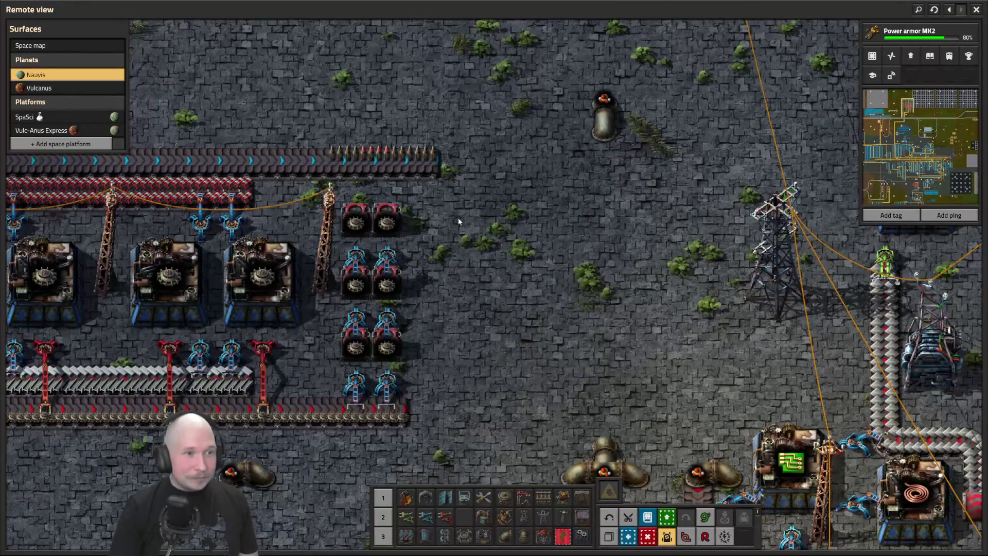
{"action": "right_click", "coordinate": [375, 159]}
{"action": "right_click", "coordinate": [355, 160]}
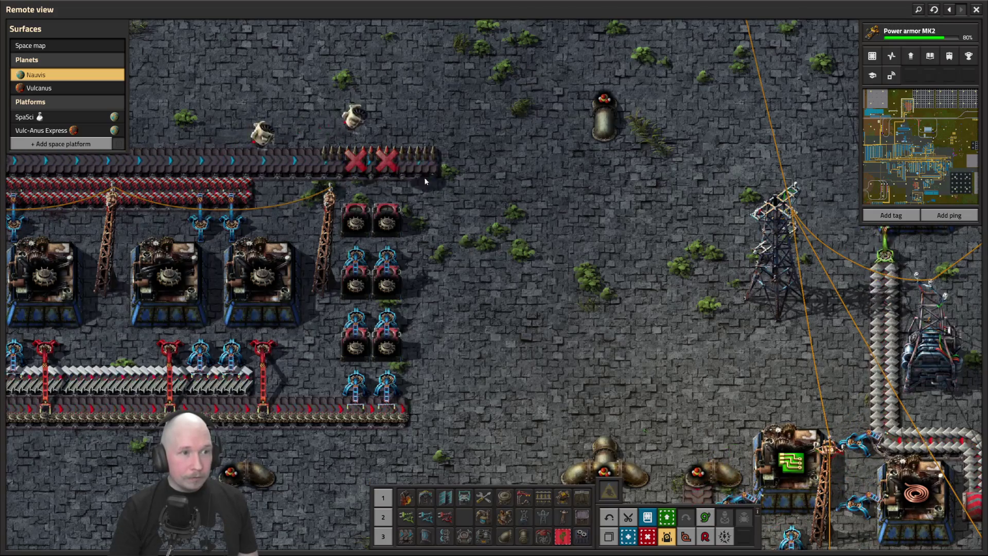
{"action": "scroll", "coordinate": [433, 181], "scroll_direction": "down", "scroll_amount": 3}
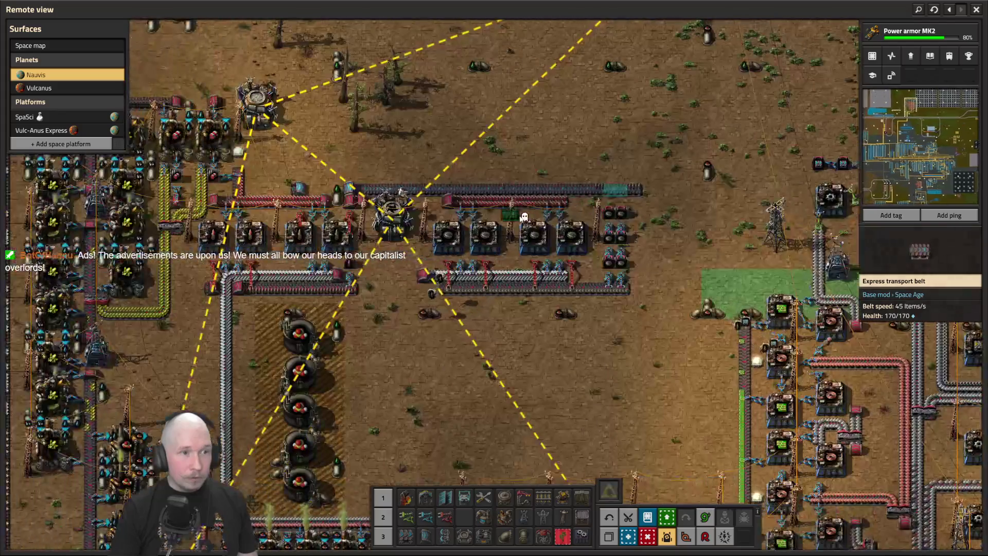
{"action": "scroll", "coordinate": [544, 280], "scroll_direction": "up", "scroll_amount": 2}
{"action": "scroll", "coordinate": [544, 280], "scroll_direction": "down", "scroll_amount": 1}
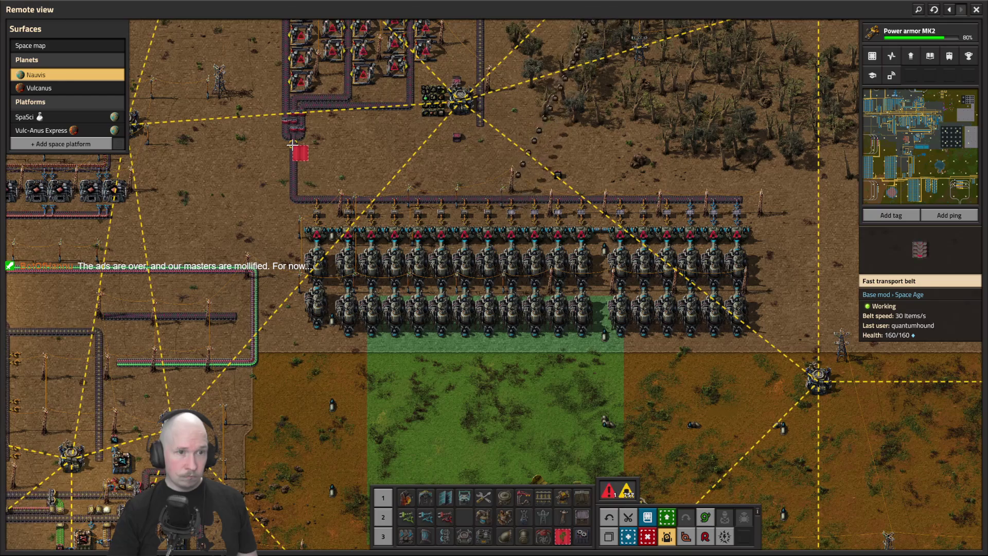
{"action": "mouse_move", "coordinate": [292, 145]}
{"action": "left_mouse_down"}
{"action": "mouse_move", "coordinate": [348, 312]}
{"action": "mouse_move", "coordinate": [624, 332]}
{"action": "mouse_move", "coordinate": [355, 315]}
{"action": "mouse_move", "coordinate": [570, 341]}
{"action": "mouse_move", "coordinate": [587, 329]}
{"action": "mouse_move", "coordinate": [526, 325]}
{"action": "mouse_move", "coordinate": [533, 341]}
{"action": "left_mouse_up"}
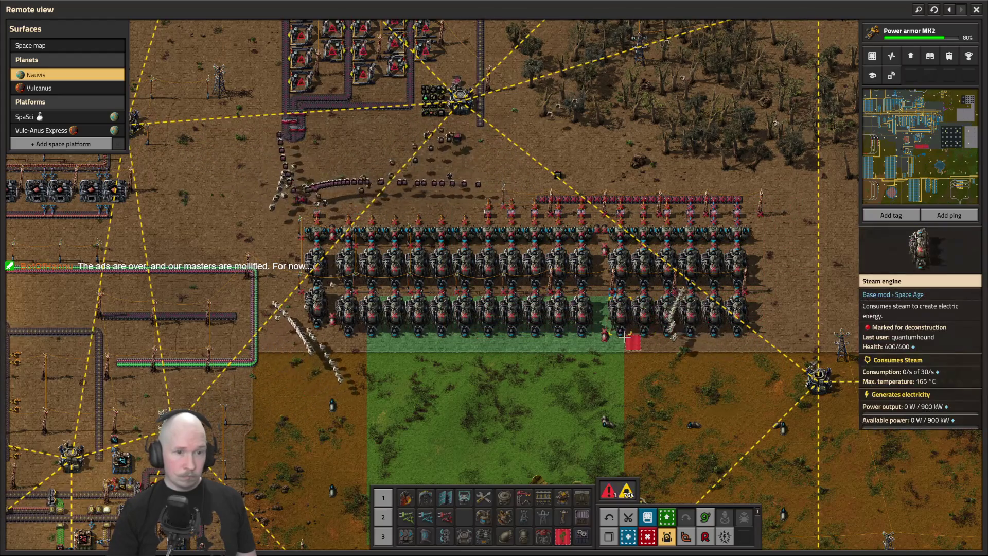
{"action": "key", "text": "s+d"}
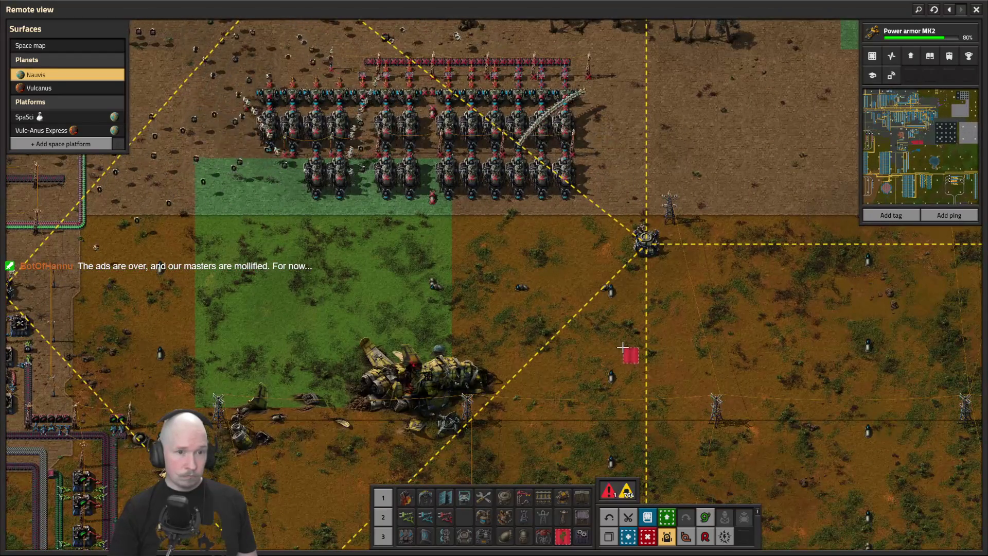
{"action": "key", "text": "q"}
- Pan the view north, over to the solar-field factory, then back south-east past the crash site
{"action": "key", "text": "w"}
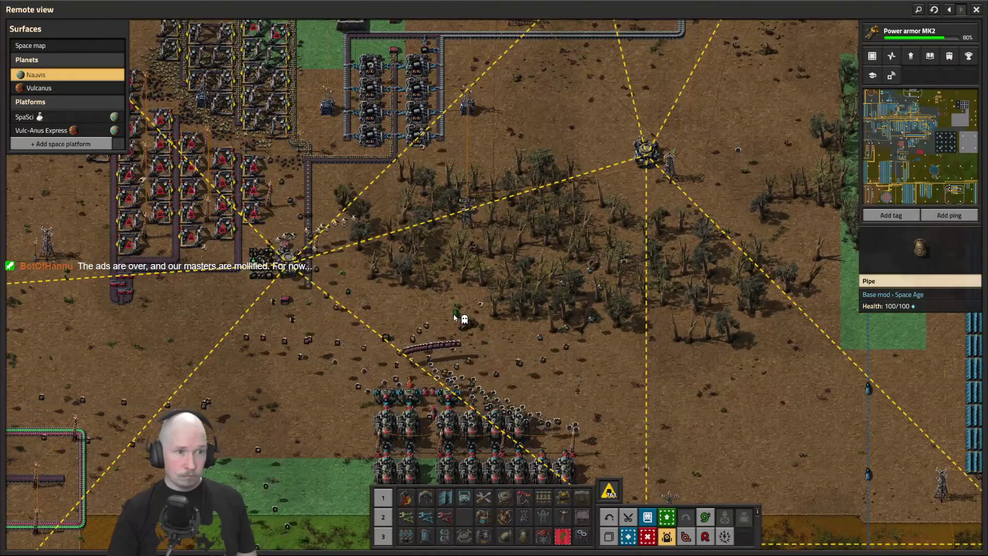
{"action": "key", "text": "w"}
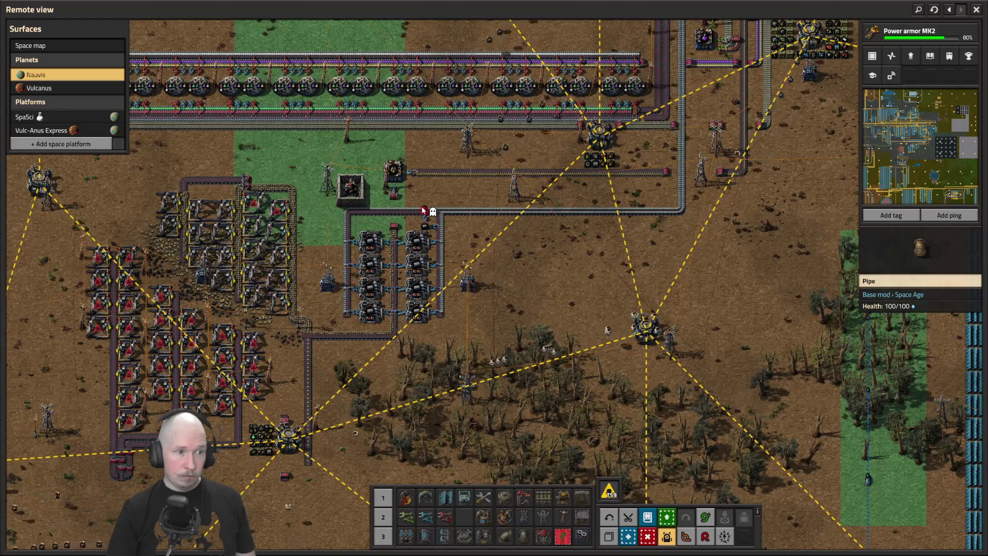
{"action": "key", "text": "s"}
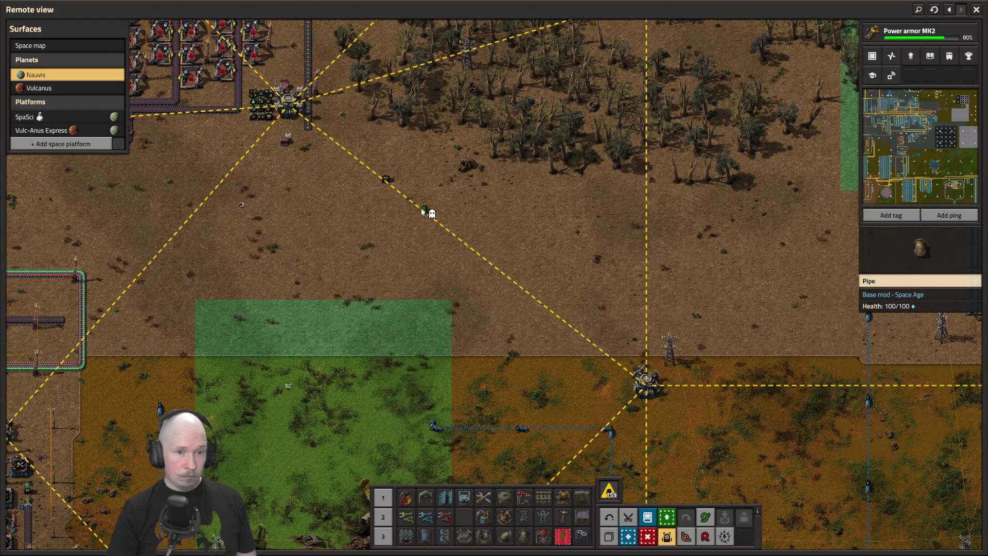
{"action": "key", "text": "d"}
{"action": "key", "text": "w"}
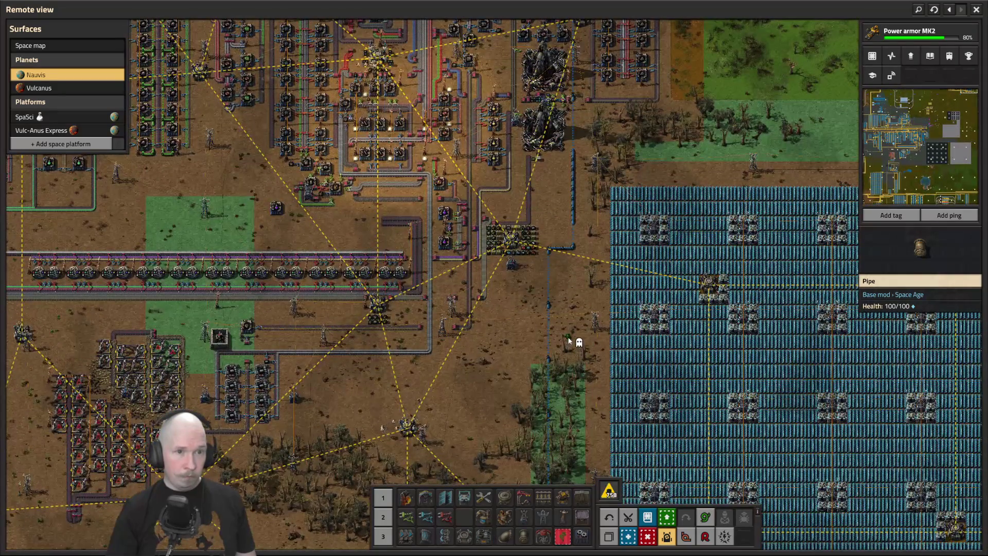
{"action": "key", "text": "w"}
{"action": "key", "text": "s"}
{"action": "key", "text": "a"}
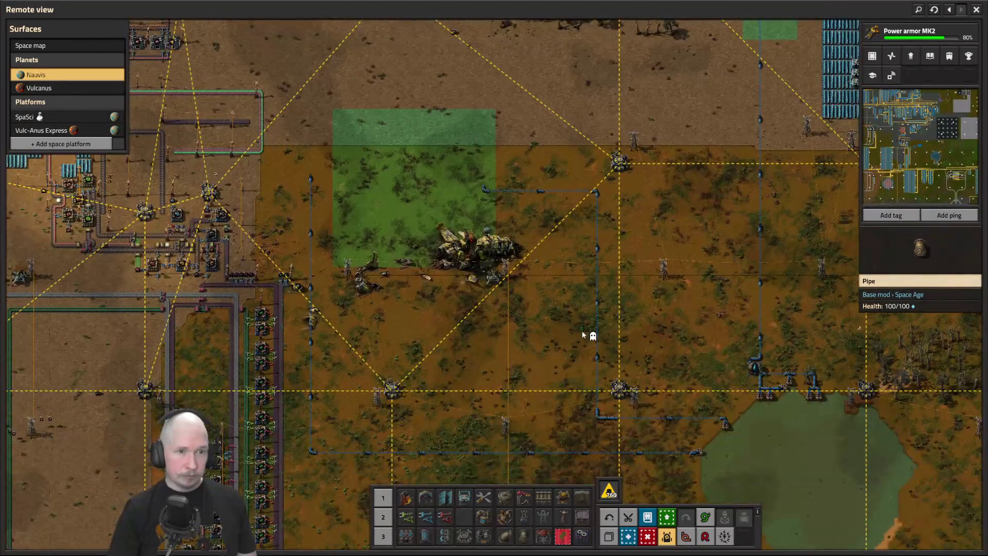
{"action": "key", "text": "s"}
{"action": "key", "text": "d"}
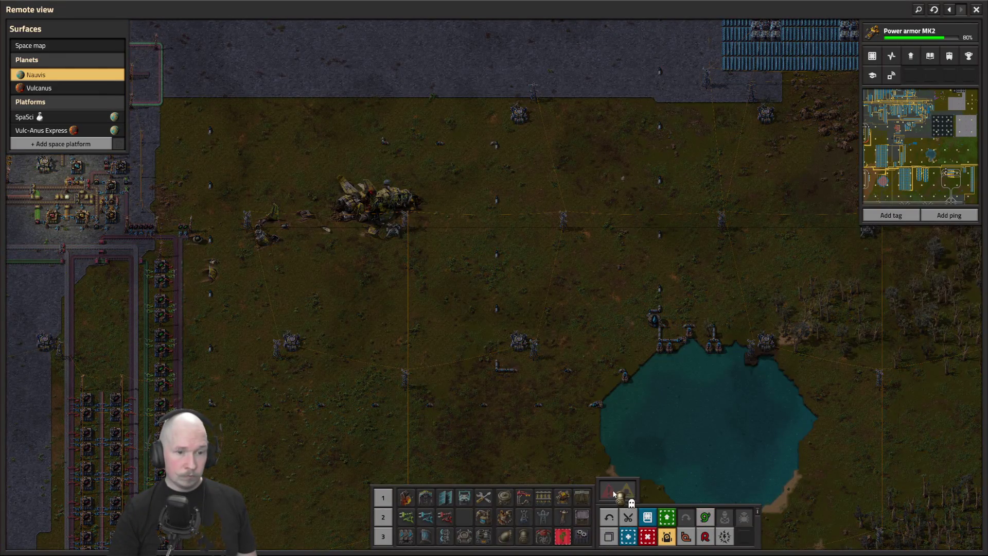
{"action": "mouse_move", "coordinate": [609, 493]}
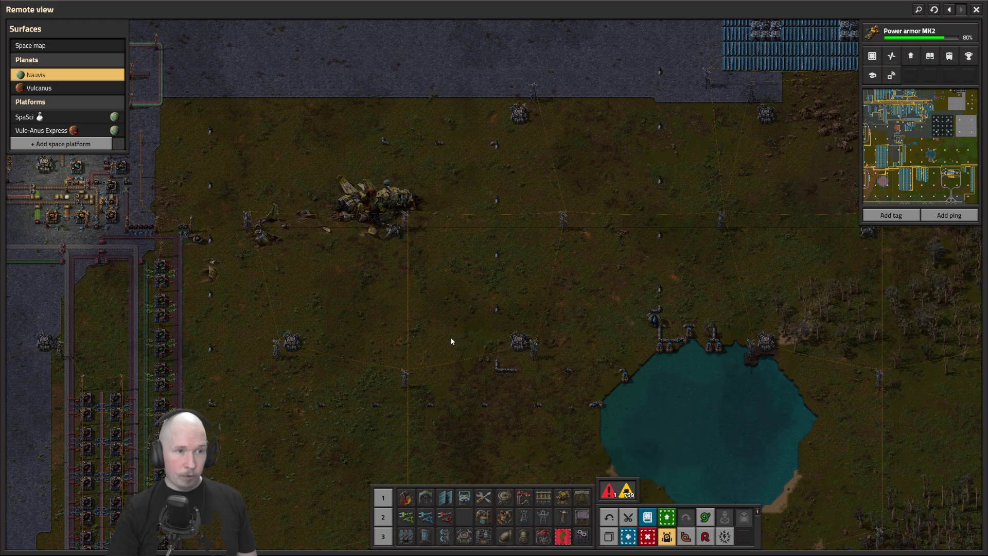
- Box-select the old pipe line near the crash site for deconstruction
{"action": "scroll", "coordinate": [453, 337], "scroll_direction": "up", "scroll_amount": 3}
{"action": "key", "text": "w"}
{"action": "left_click", "coordinate": [649, 540]}
{"action": "left_click_drag", "start_coordinate": [316, 213], "coordinate": [418, 276]}
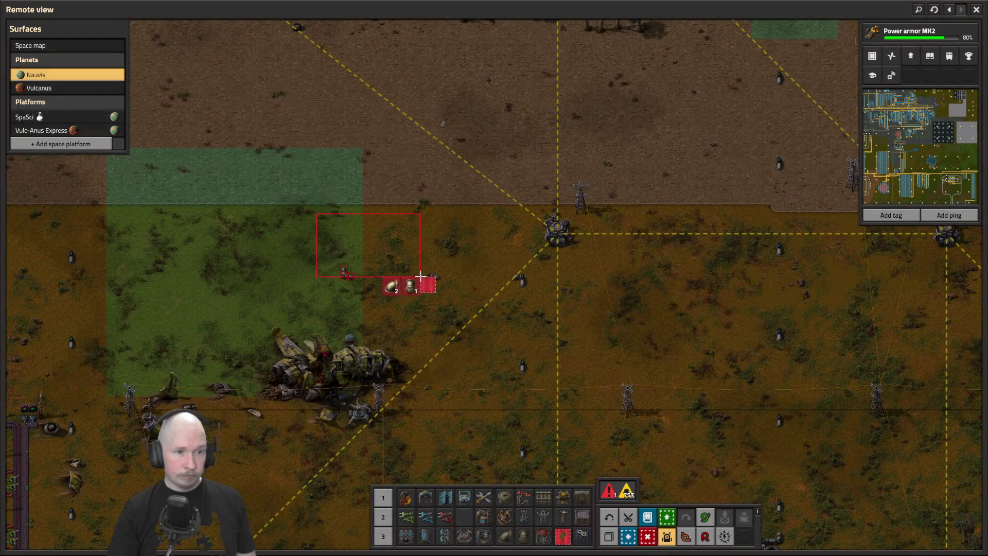
{"action": "left_click_drag", "start_coordinate": [521, 315], "coordinate": [520, 314]}
{"action": "key", "text": "s"}
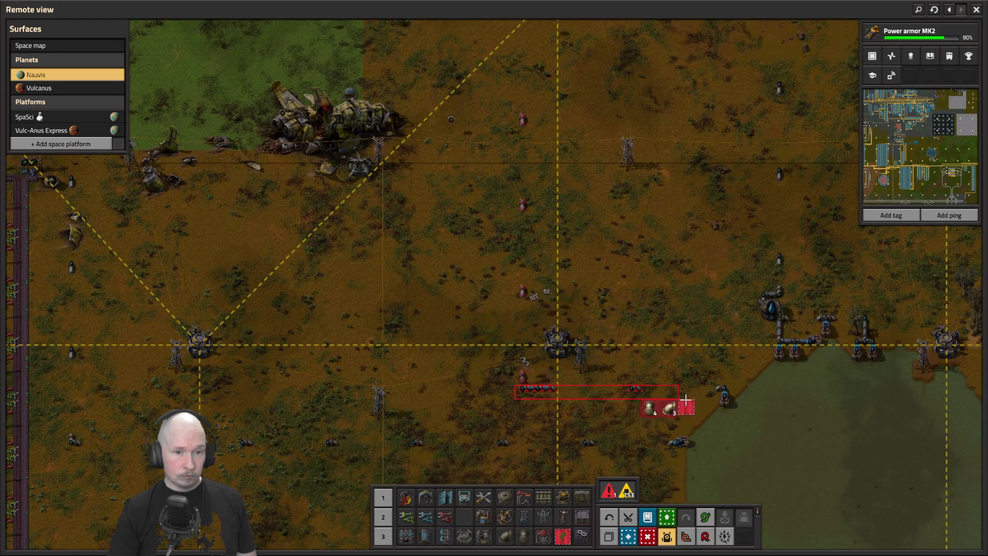
{"action": "scroll", "coordinate": [758, 414], "scroll_direction": "down", "scroll_amount": 5}
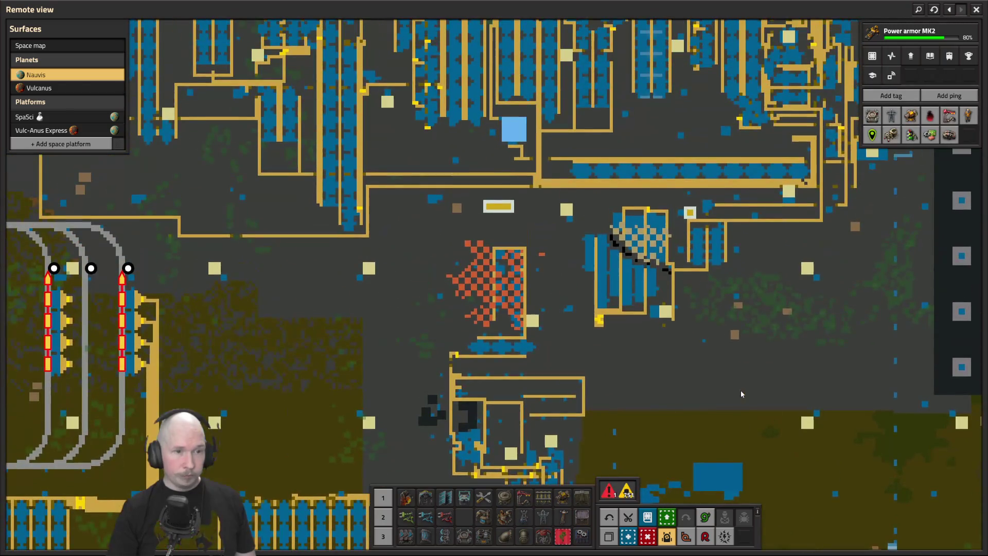
- Move to the belts beside the ammo assemblers and pick express underground belts
{"action": "scroll", "coordinate": [591, 341], "scroll_direction": "up", "scroll_amount": 3}
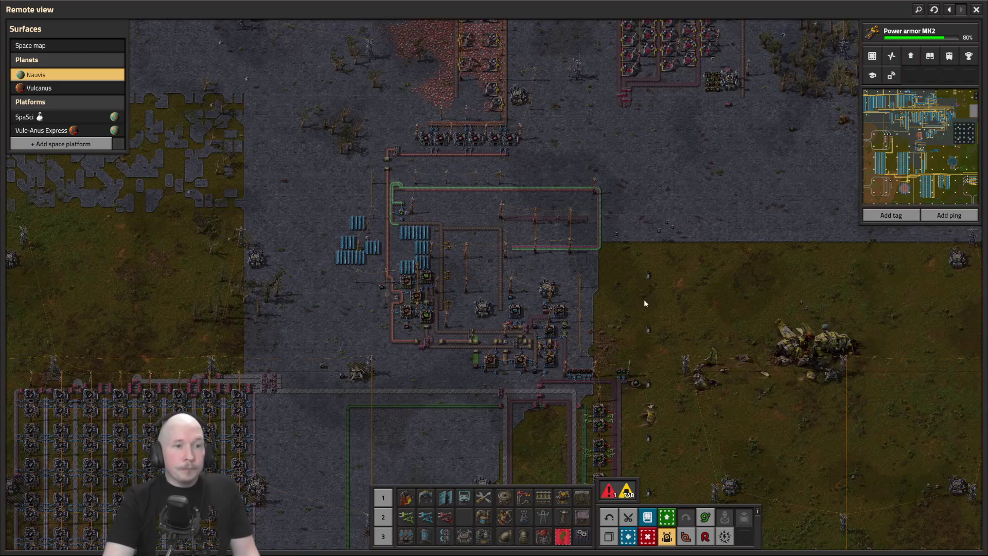
{"action": "key", "text": "d"}
{"action": "key", "text": "s"}
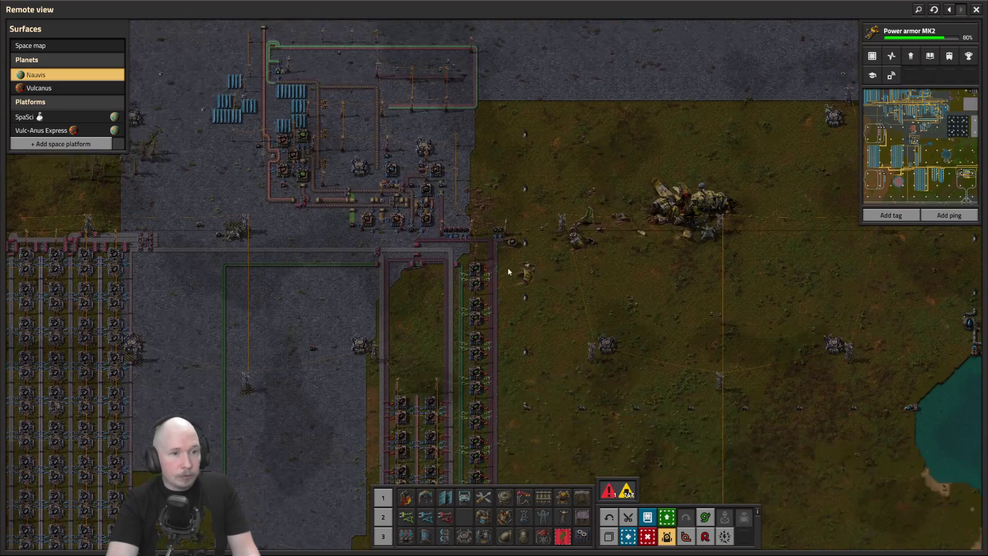
{"action": "scroll", "coordinate": [556, 325], "scroll_direction": "up", "scroll_amount": 5}
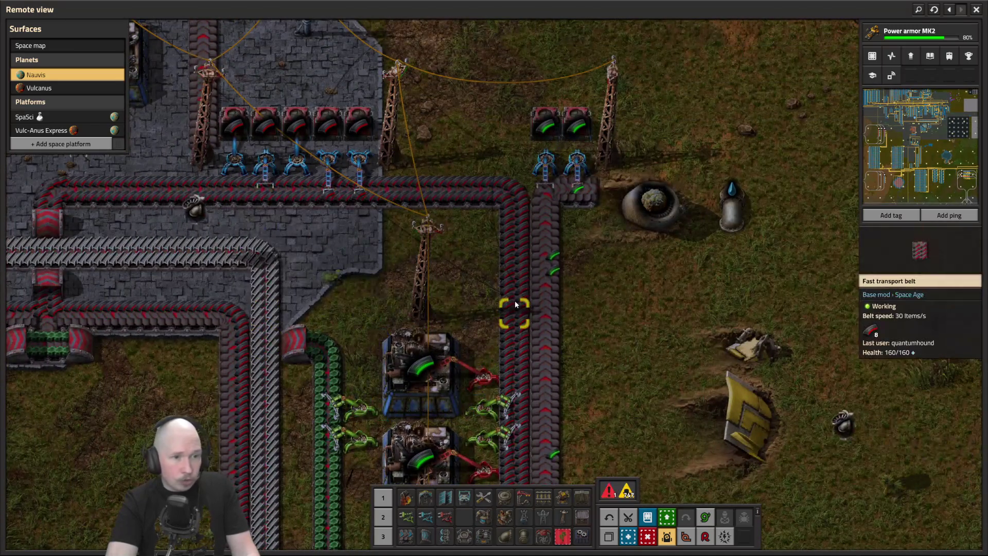
{"action": "left_click", "coordinate": [425, 536]}
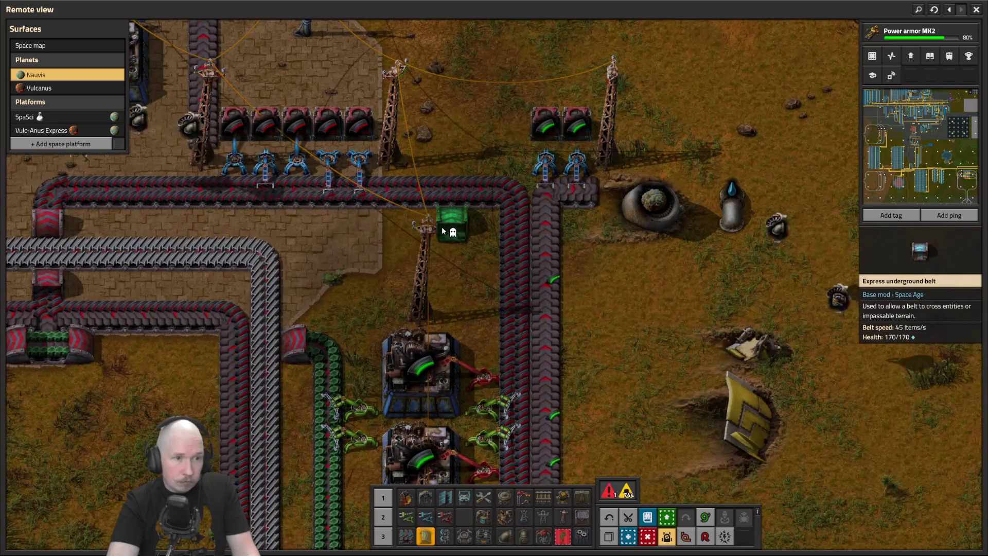
- Lay an express transport belt running north from the assembler belts past the mining drills
{"action": "scroll", "coordinate": [444, 234], "scroll_direction": "down", "scroll_amount": 4}
{"action": "key", "text": "w"}
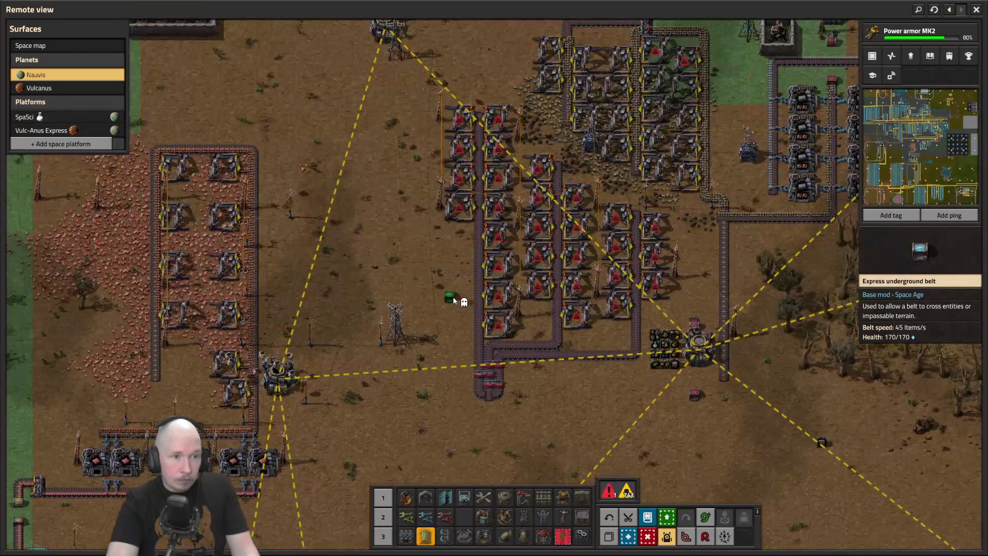
{"action": "key", "text": "s"}
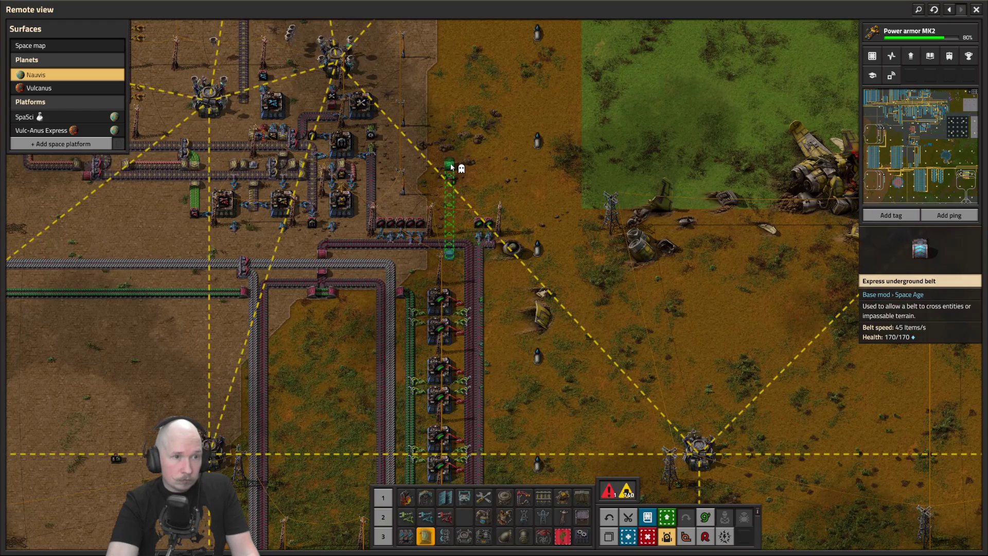
{"action": "scroll", "coordinate": [409, 258], "scroll_direction": "up", "scroll_amount": 5}
{"action": "left_click", "coordinate": [406, 537]}
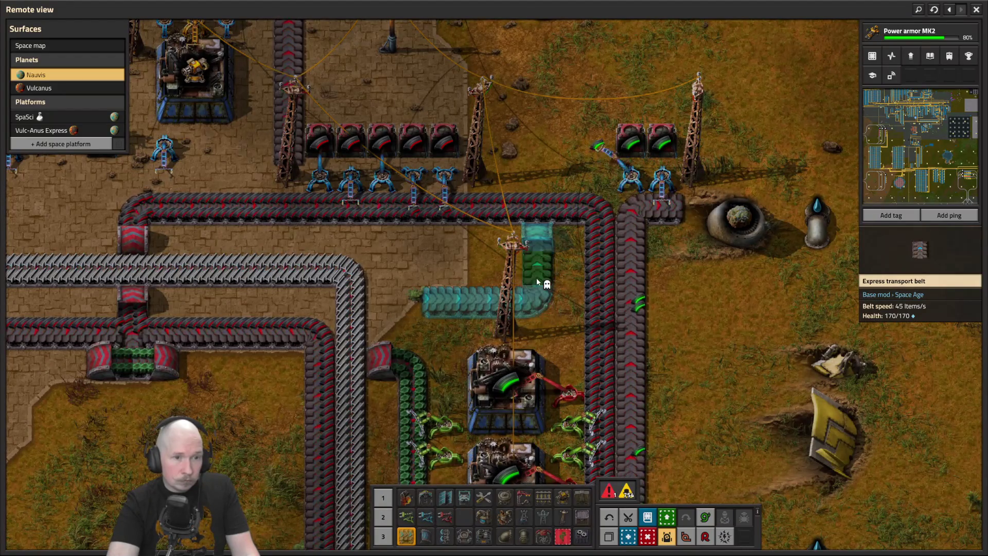
{"action": "scroll", "coordinate": [537, 283], "scroll_direction": "down", "scroll_amount": 3}
{"action": "key", "text": "w"}
{"action": "left_click_drag", "start_coordinate": [463, 278], "coordinate": [462, 278]}
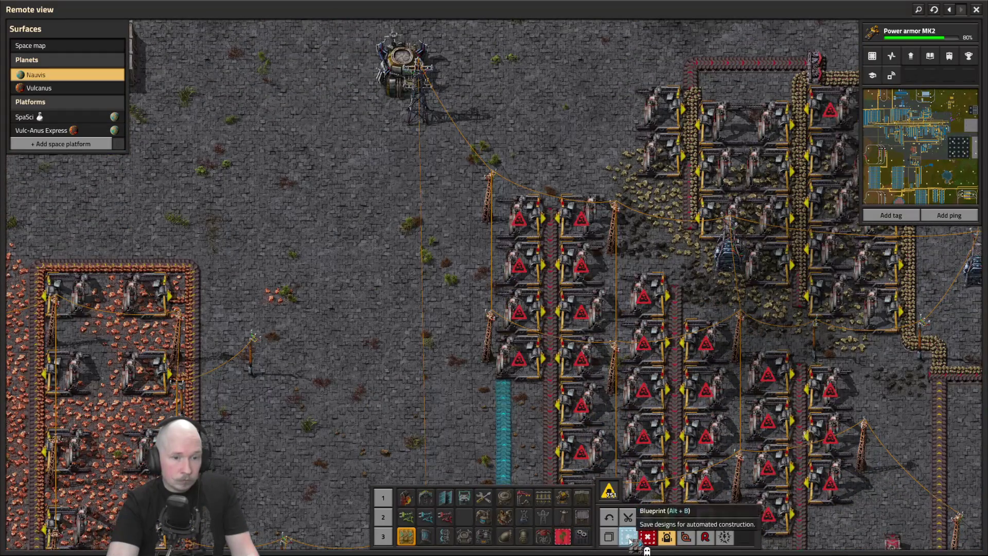
{"action": "left_click", "coordinate": [628, 536]}
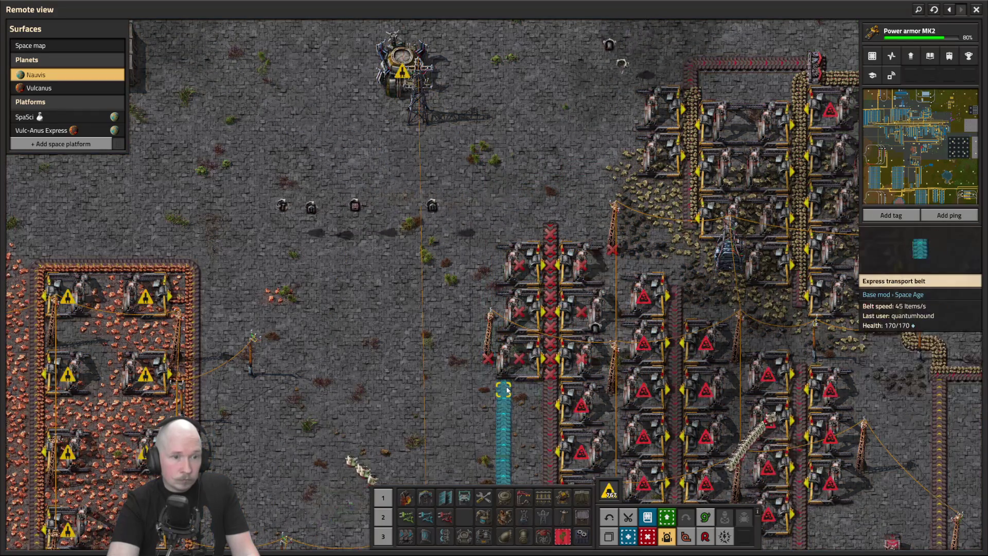
- Follow the new belt north and lay a long express belt eastward from the corner
{"action": "key", "text": "w"}
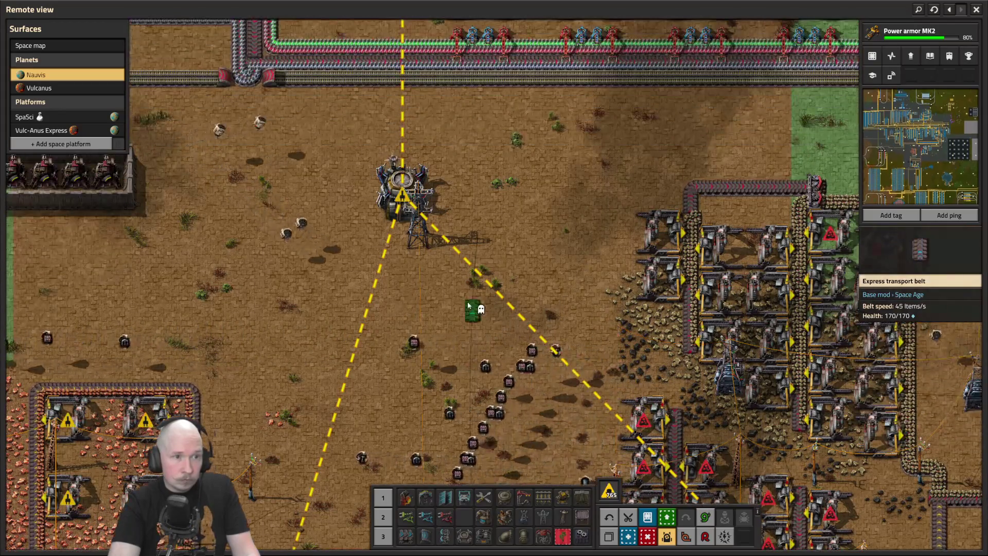
{"action": "scroll", "coordinate": [453, 268], "scroll_direction": "down", "scroll_amount": 2}
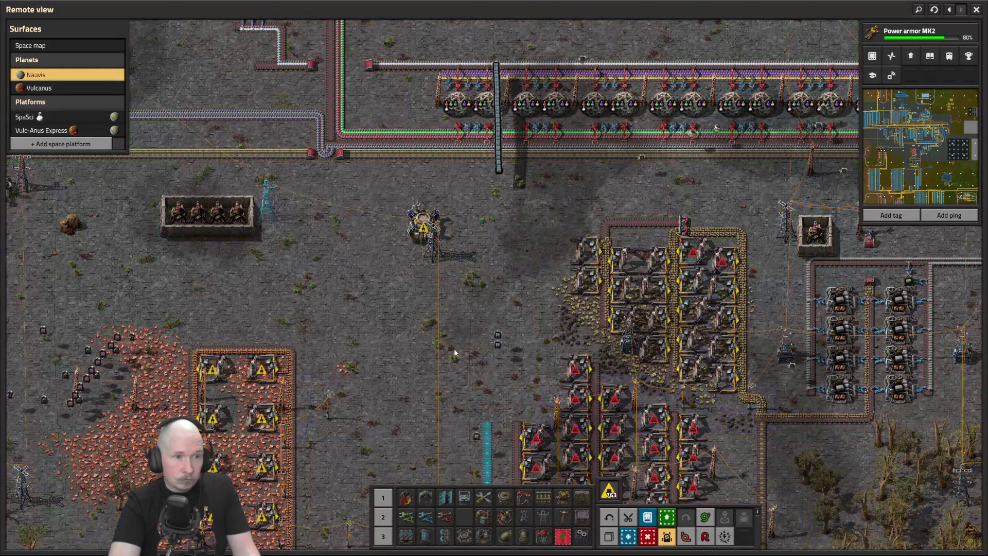
{"action": "scroll", "coordinate": [453, 329], "scroll_direction": "up", "scroll_amount": 3}
{"action": "key", "text": "w"}
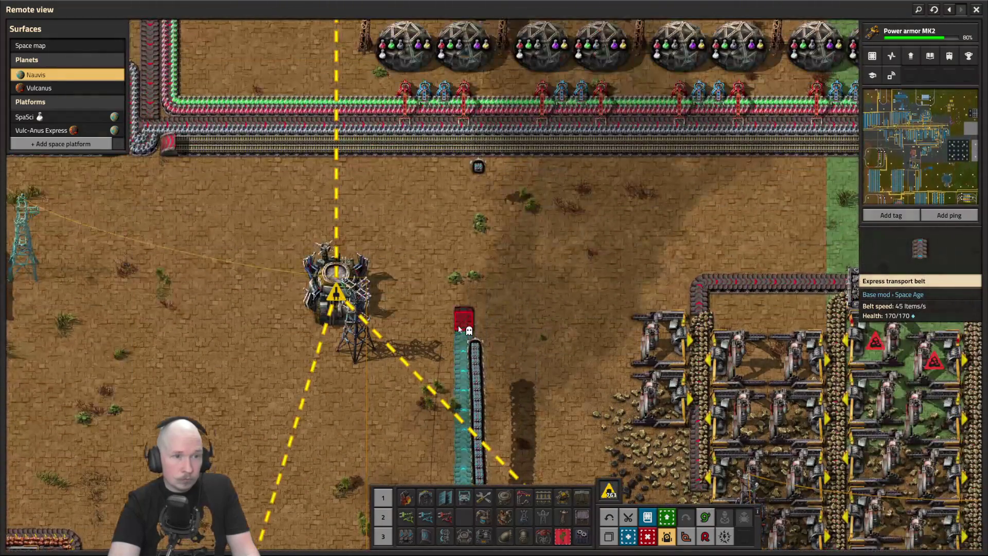
{"action": "scroll", "coordinate": [453, 334], "scroll_direction": "down", "scroll_amount": 2}
{"action": "key", "text": "d"}
{"action": "scroll", "coordinate": [407, 351], "scroll_direction": "down", "scroll_amount": 2}
{"action": "key", "text": "d"}
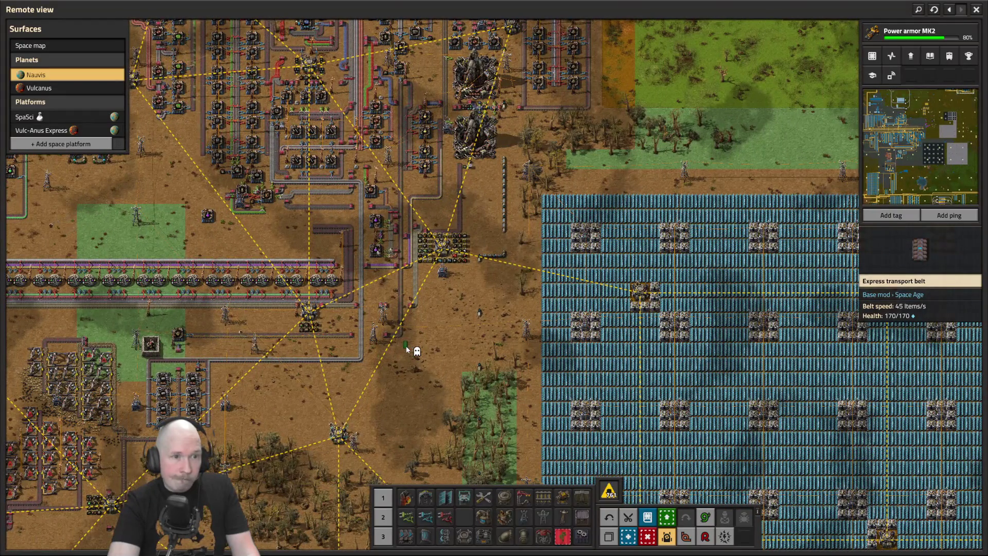
{"action": "scroll", "coordinate": [407, 350], "scroll_direction": "up", "scroll_amount": 5}
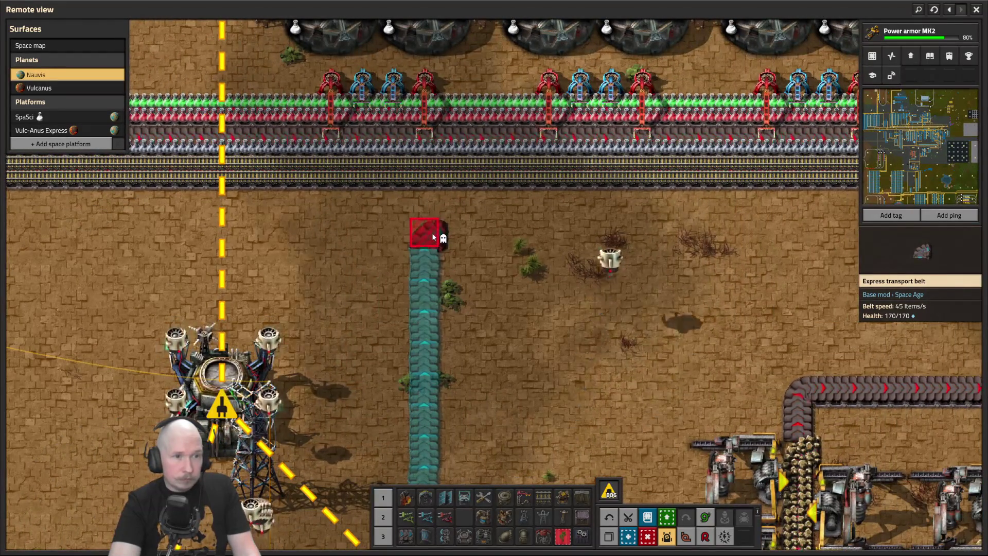
{"action": "key", "text": "d"}
{"action": "left_click_drag", "start_coordinate": [432, 237], "coordinate": [433, 237]}
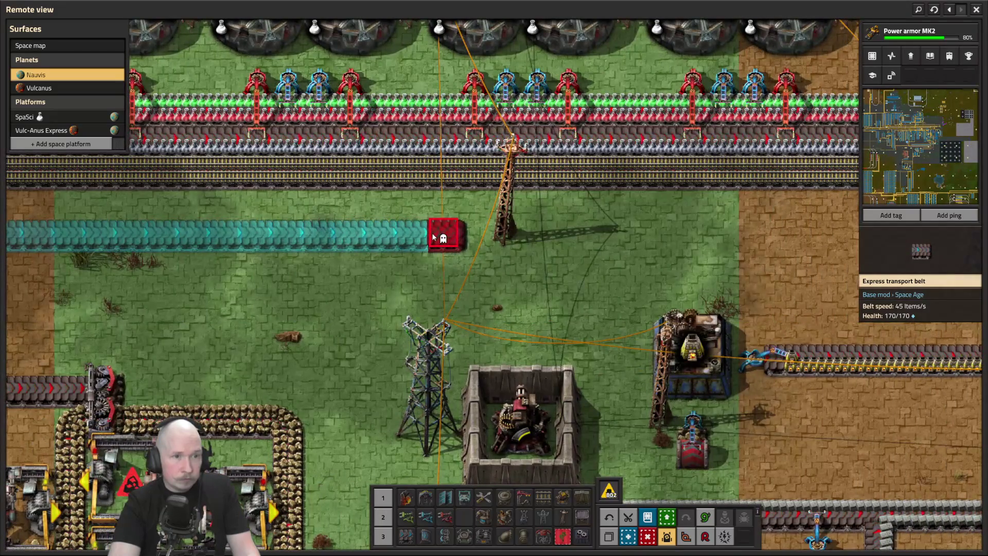
- Mark the blocking medium electric pole for deconstruction and extend the express belt east toward the roboport
{"action": "key", "text": "q"}
{"action": "right_click", "coordinate": [503, 234]}
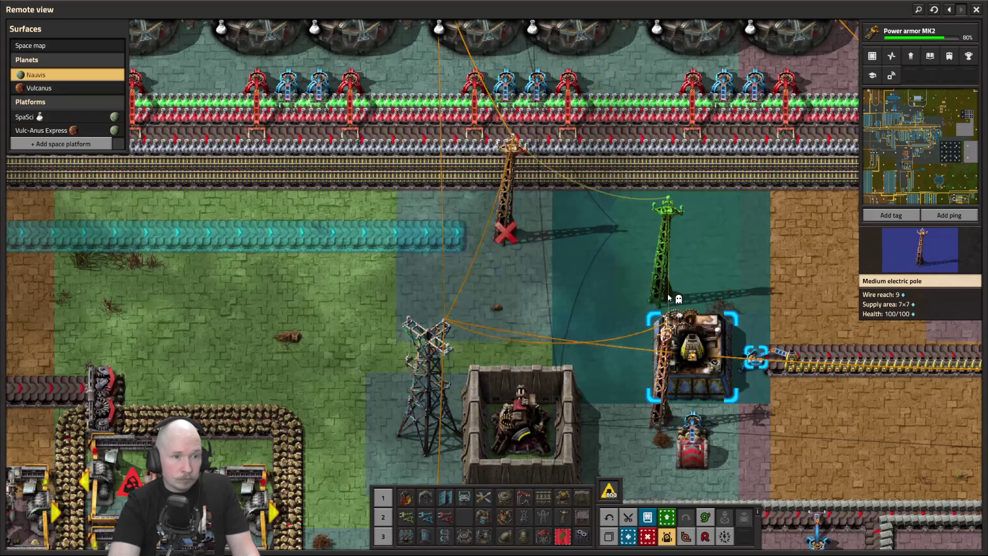
{"action": "key", "text": "w"}
{"action": "key", "text": "q"}
{"action": "key", "text": "s"}
{"action": "key", "text": "d"}
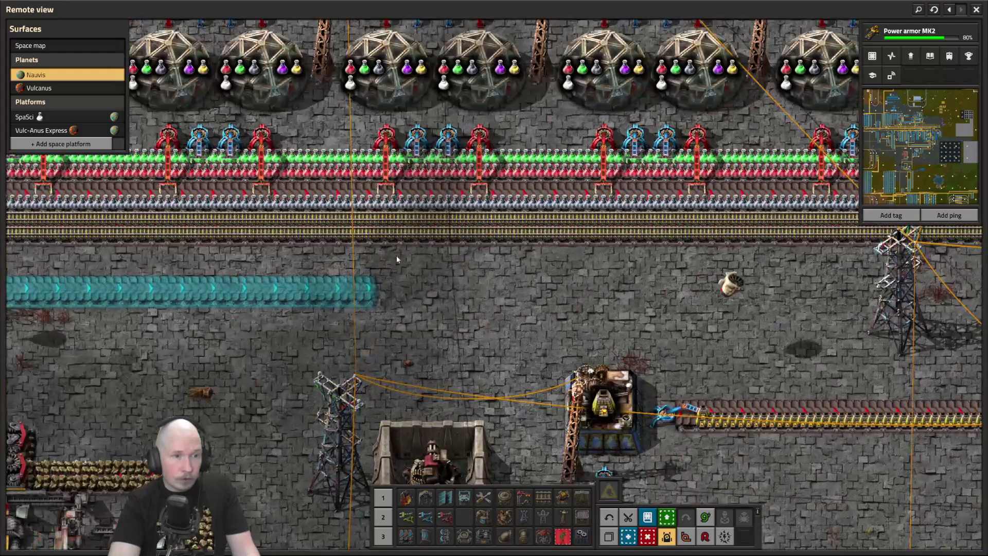
{"action": "left_click_drag", "start_coordinate": [397, 259], "coordinate": [358, 293]}
{"action": "key", "text": "d"}
{"action": "key", "text": "d"}
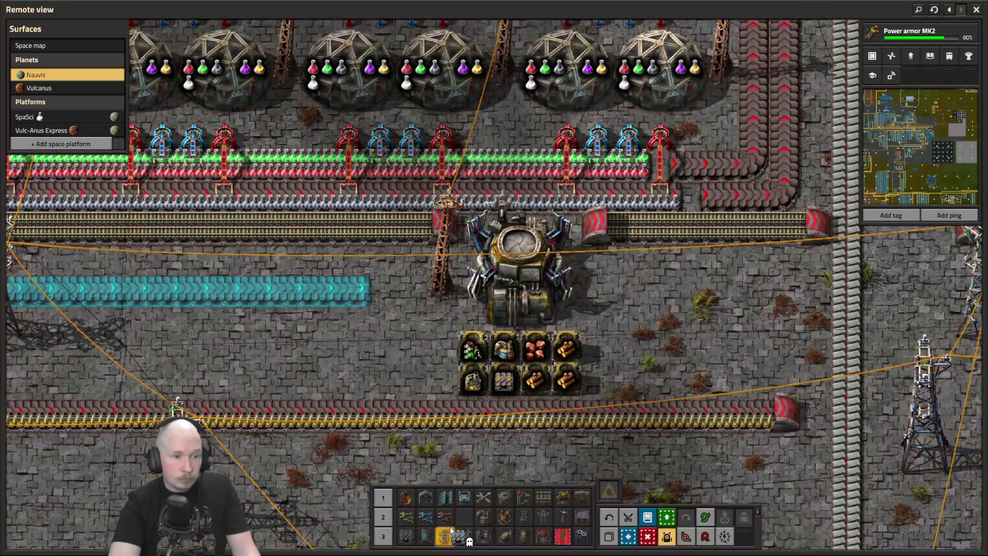
- Run an express underground belt pair beneath the roboport and fill the belt tile between them
{"action": "left_click", "coordinate": [425, 536]}
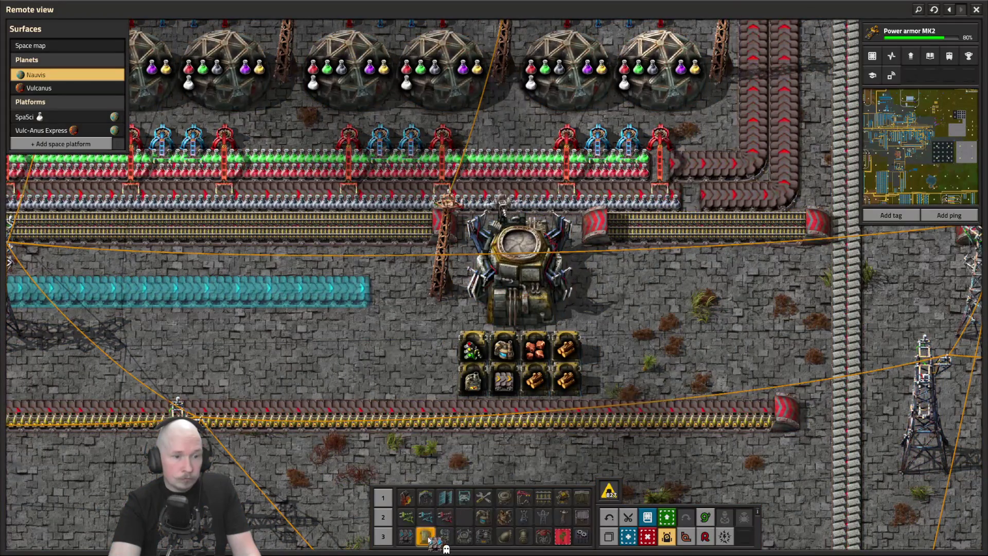
{"action": "left_click_drag", "start_coordinate": [379, 291], "coordinate": [651, 297]}
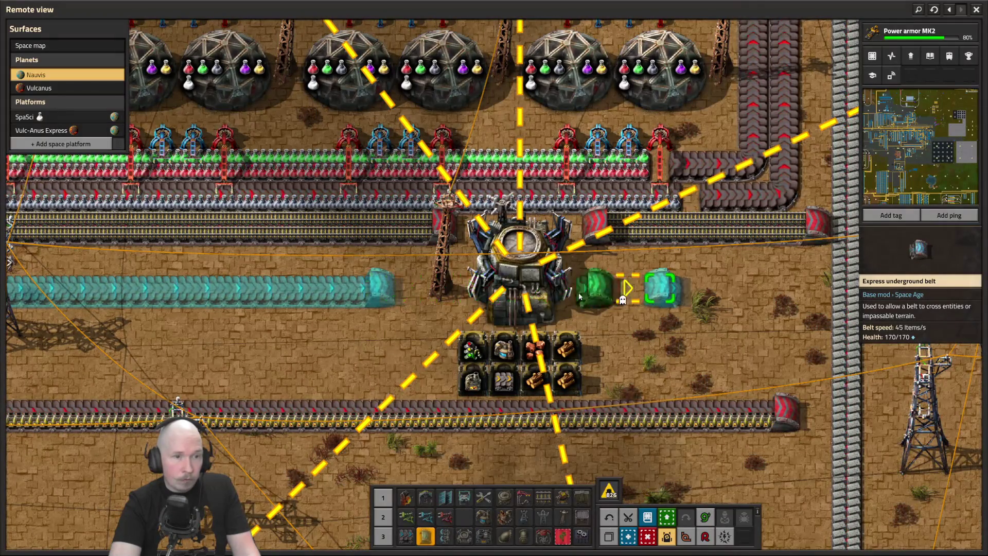
{"action": "key", "text": "q"}
{"action": "scroll", "coordinate": [463, 287], "scroll_direction": "down", "scroll_amount": 3}
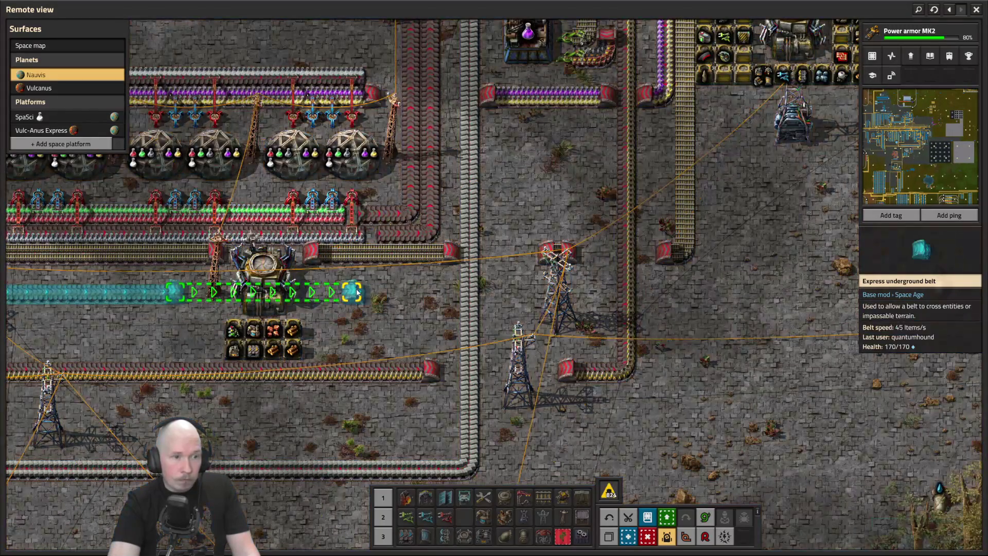
{"action": "key", "text": "q"}
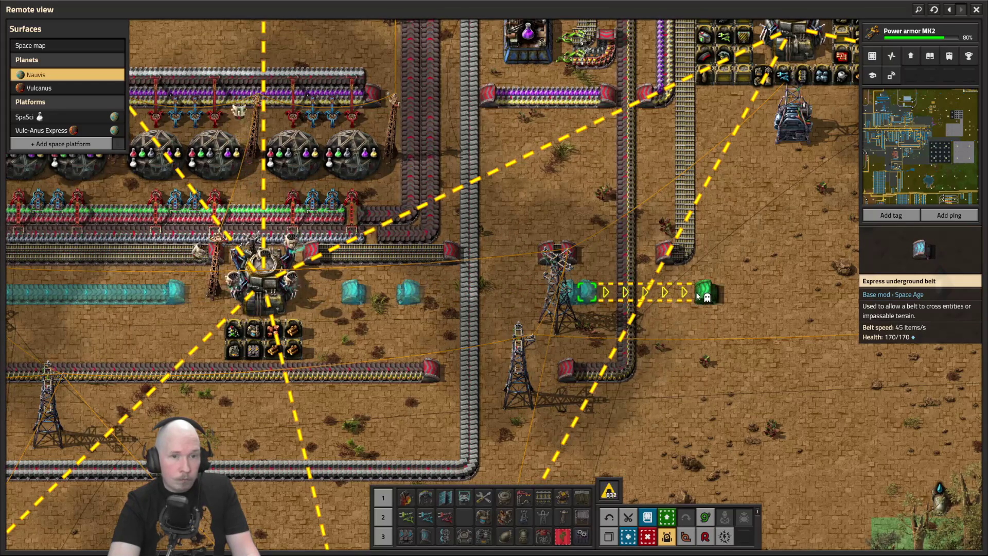
{"action": "key", "text": "a"}
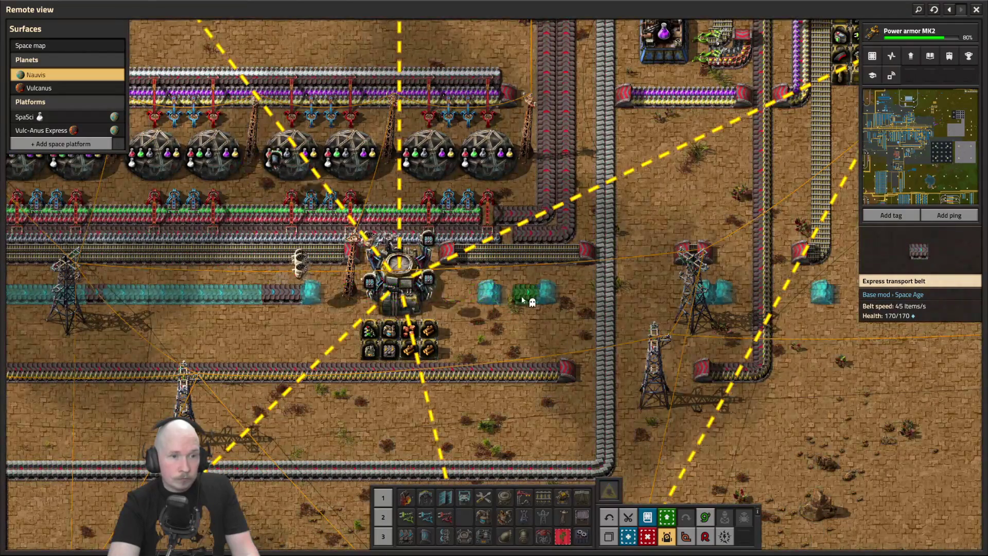
{"action": "left_click", "coordinate": [521, 298]}
- Pan the view east and north along the route to the rocket silos
{"action": "scroll", "coordinate": [566, 324], "scroll_direction": "down", "scroll_amount": 2}
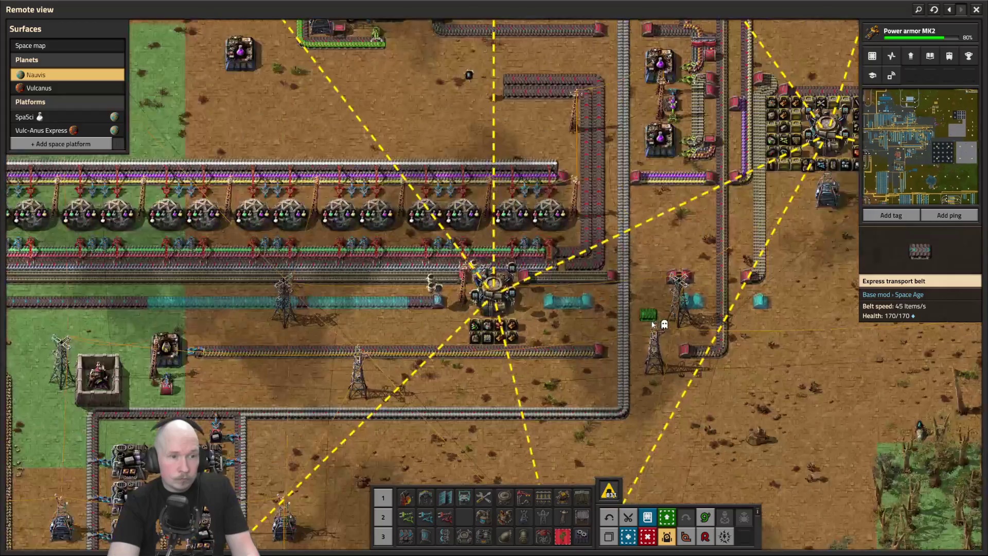
{"action": "key", "text": "d"}
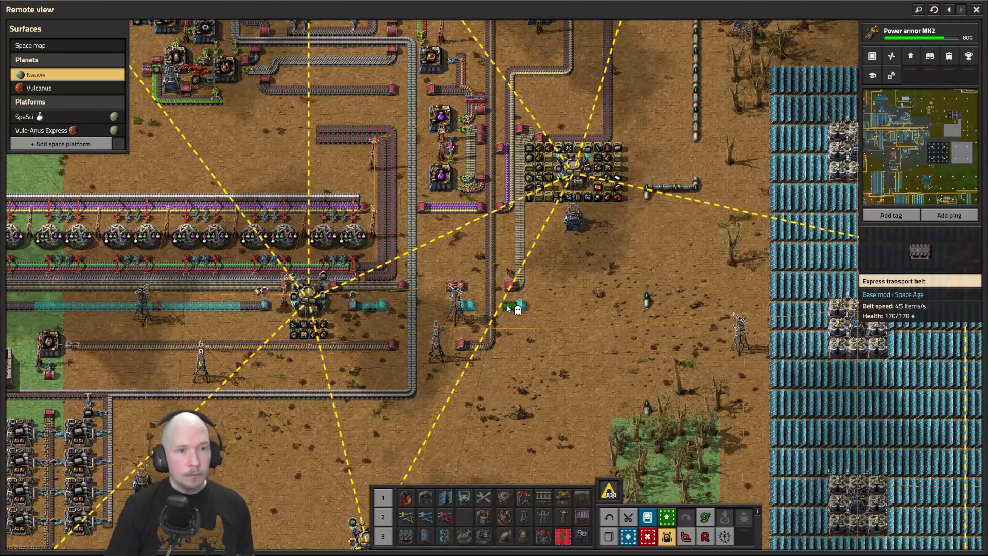
{"action": "key", "text": "w"}
{"action": "key", "text": "d"}
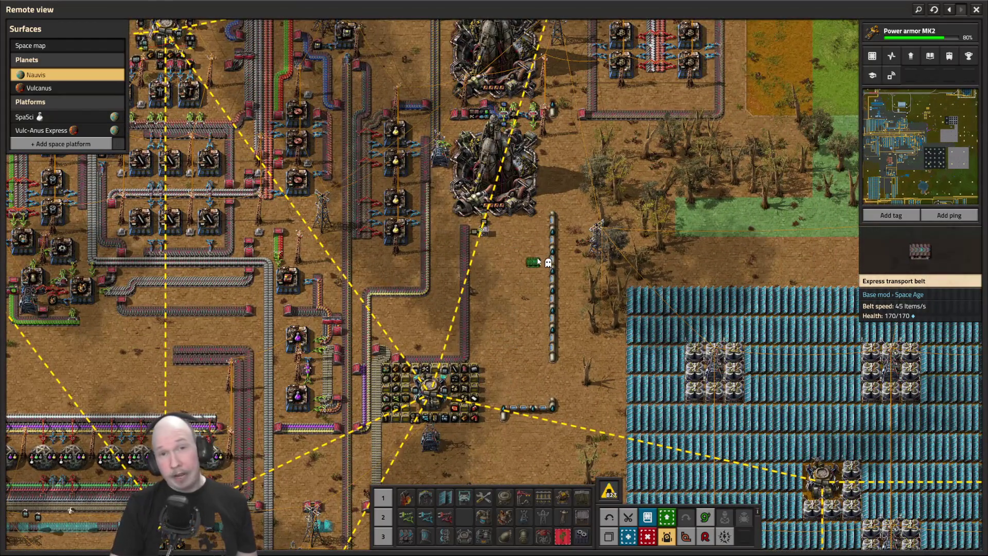
{"action": "key", "text": "w"}
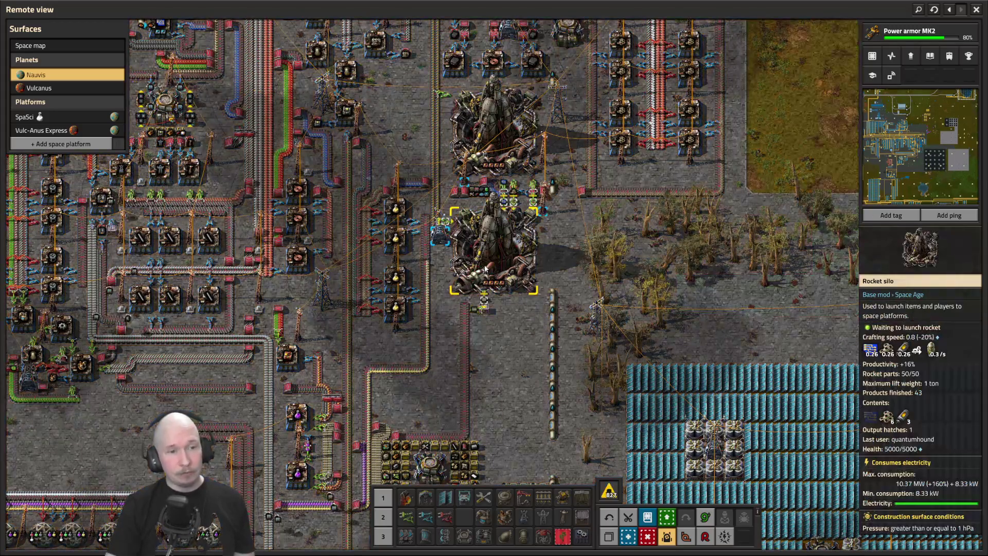
- Zoom out to the map, pan north-east, and zoom back in over the chemical plants
{"action": "key", "text": "w"}
{"action": "scroll", "coordinate": [584, 281], "scroll_direction": "up", "scroll_amount": 5}
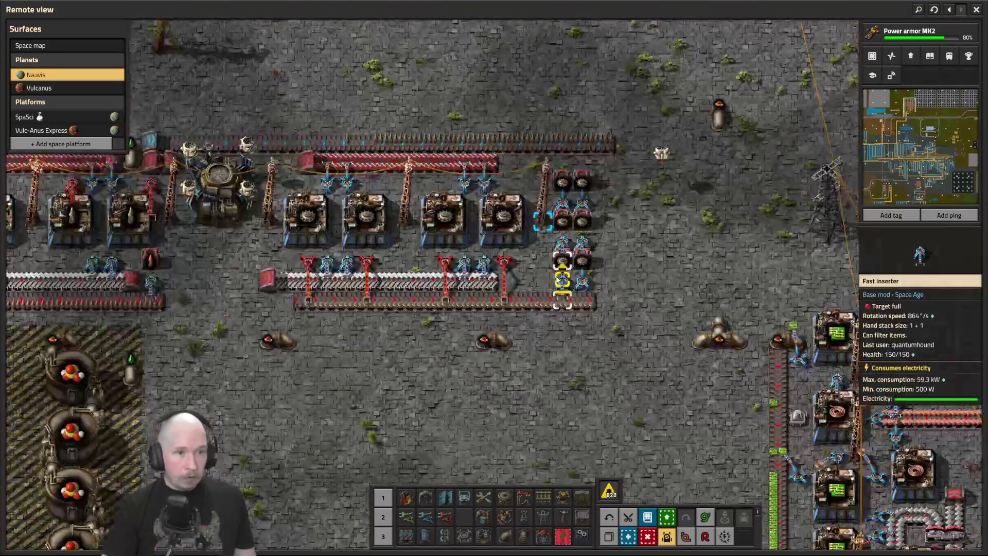
{"action": "scroll", "coordinate": [575, 286], "scroll_direction": "down", "scroll_amount": 3}
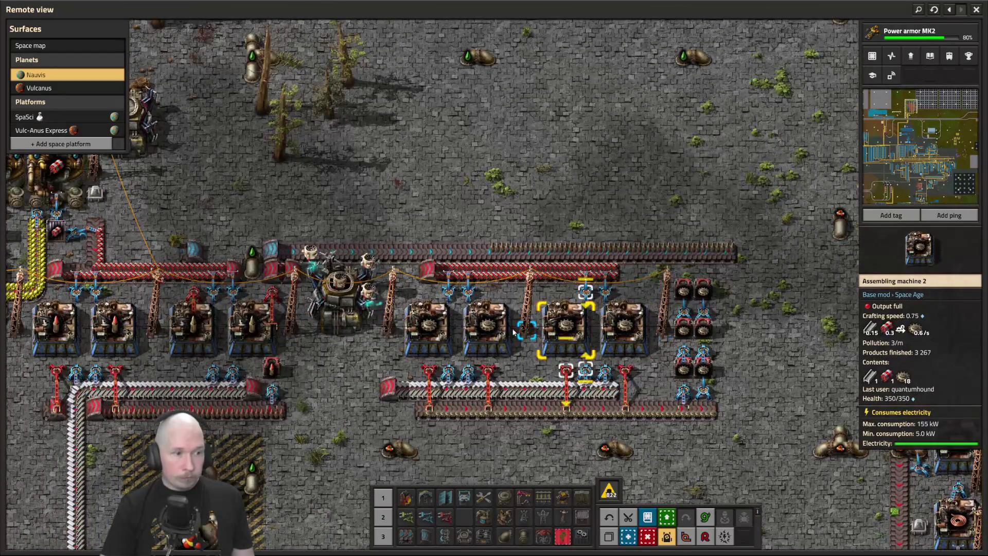
{"action": "scroll", "coordinate": [452, 324], "scroll_direction": "down", "scroll_amount": 3}
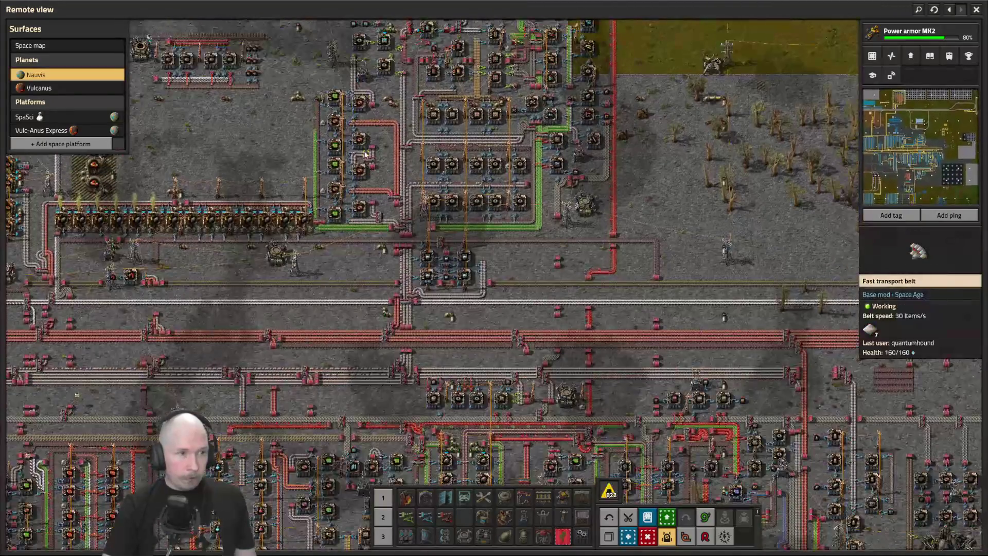
{"action": "scroll", "coordinate": [601, 254], "scroll_direction": "down", "scroll_amount": 5}
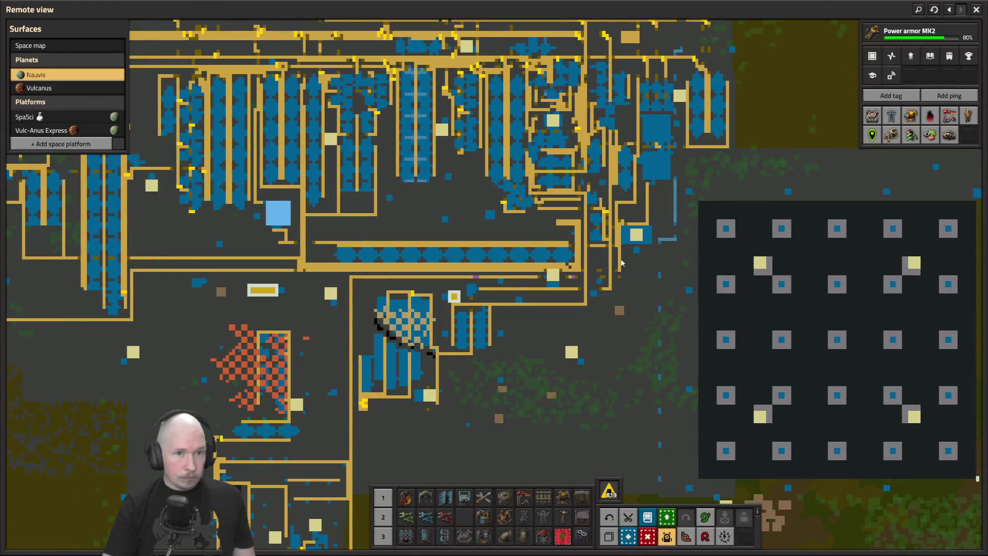
{"action": "key", "text": "w"}
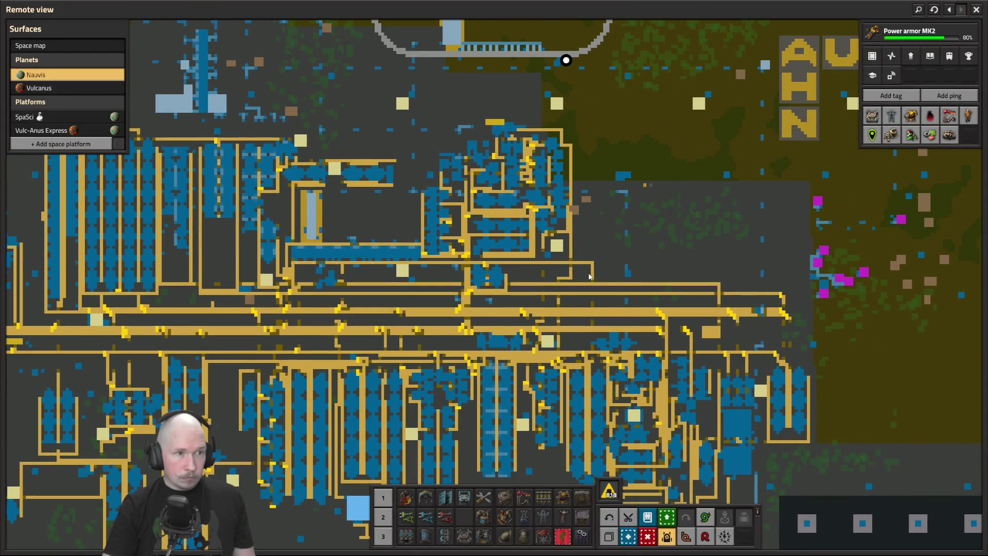
{"action": "key", "text": "d"}
{"action": "scroll", "coordinate": [493, 144], "scroll_direction": "up", "scroll_amount": 5}
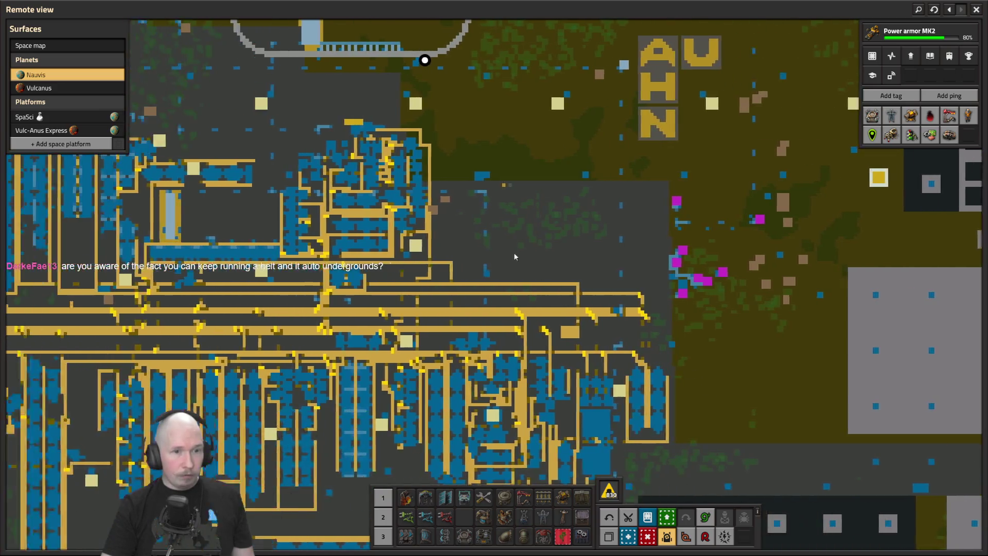
{"action": "scroll", "coordinate": [505, 252], "scroll_direction": "down", "scroll_amount": 5}
{"action": "key", "text": "s"}
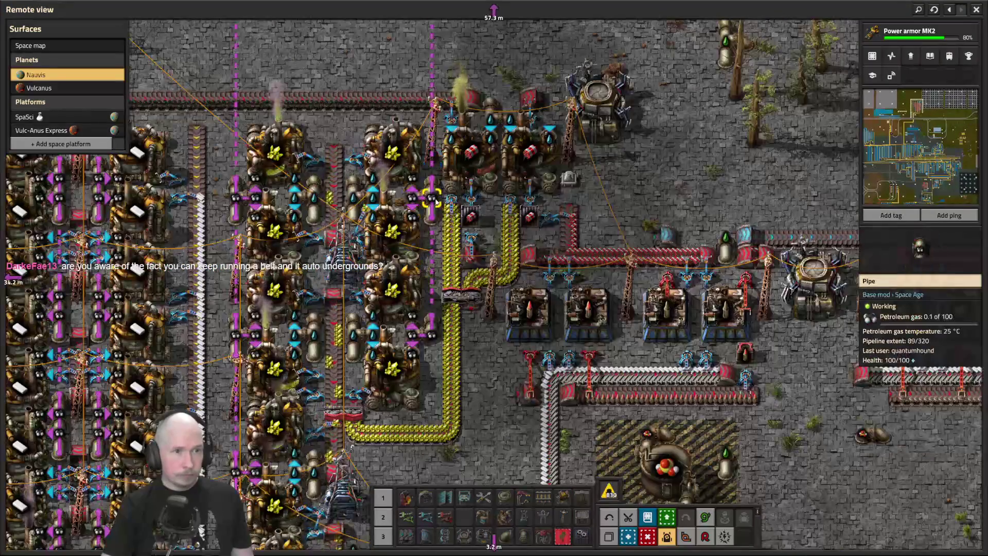
{"action": "key", "text": "d"}
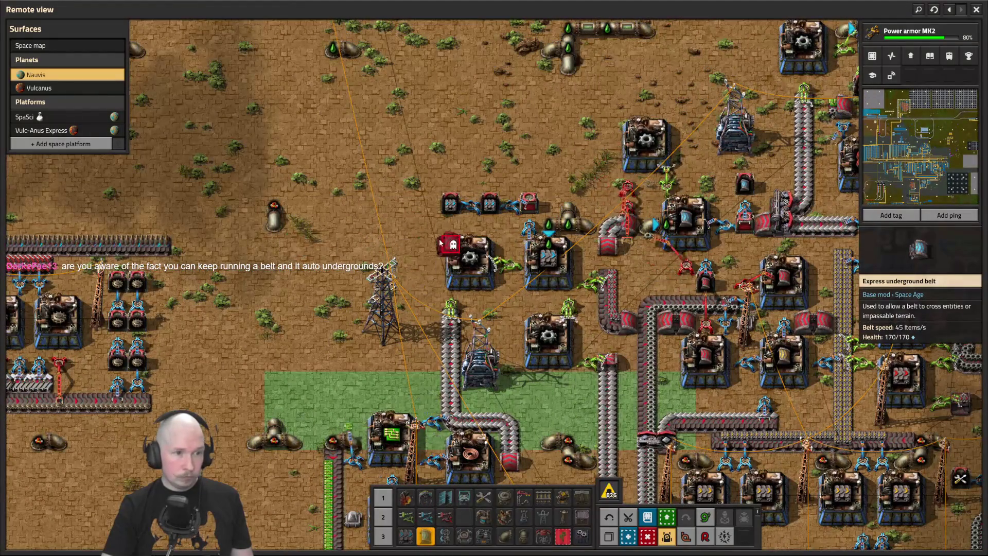
- Place an express underground belt ghost beside the upper assemblers to begin the new run
{"action": "left_click", "coordinate": [436, 242]}
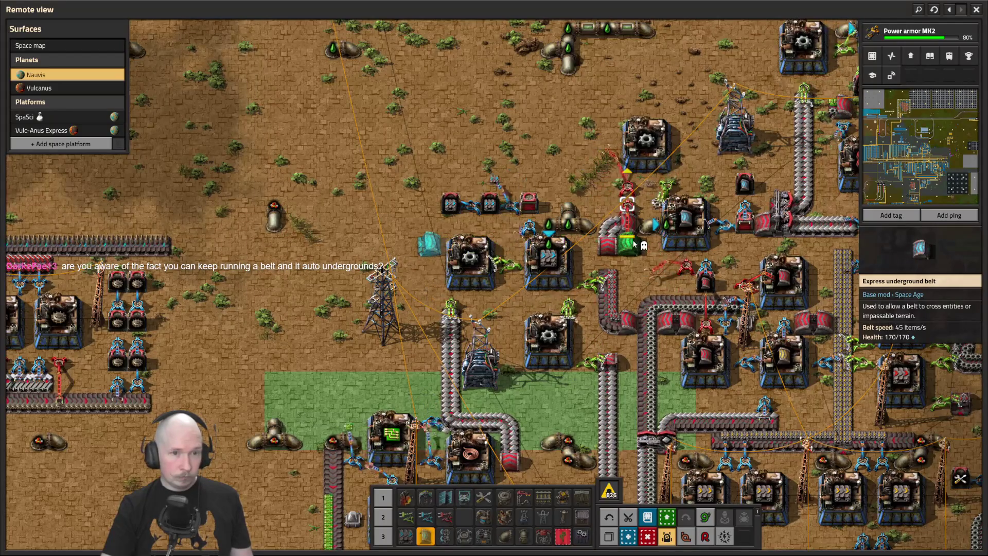
{"action": "key", "text": "q"}
{"action": "key", "text": "d"}
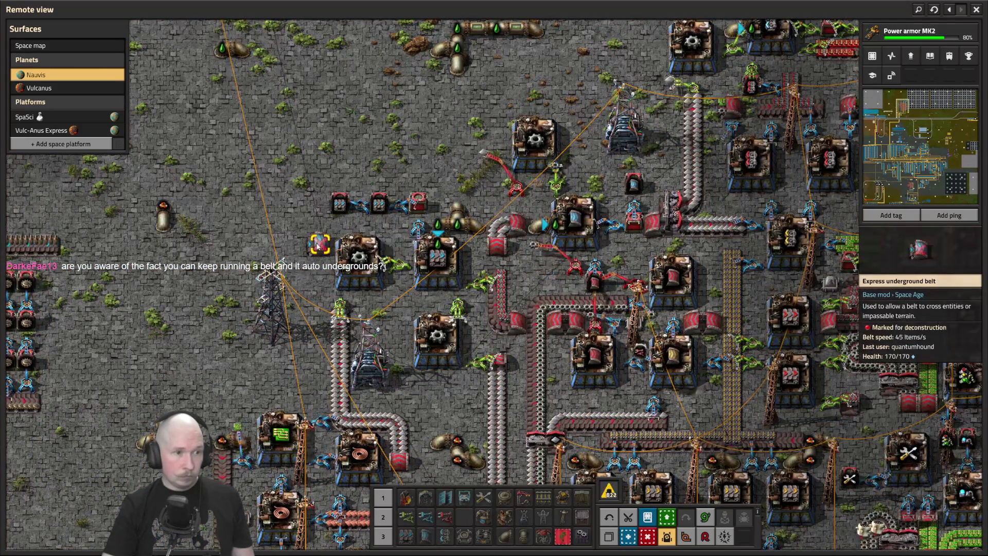
{"action": "key", "text": "a"}
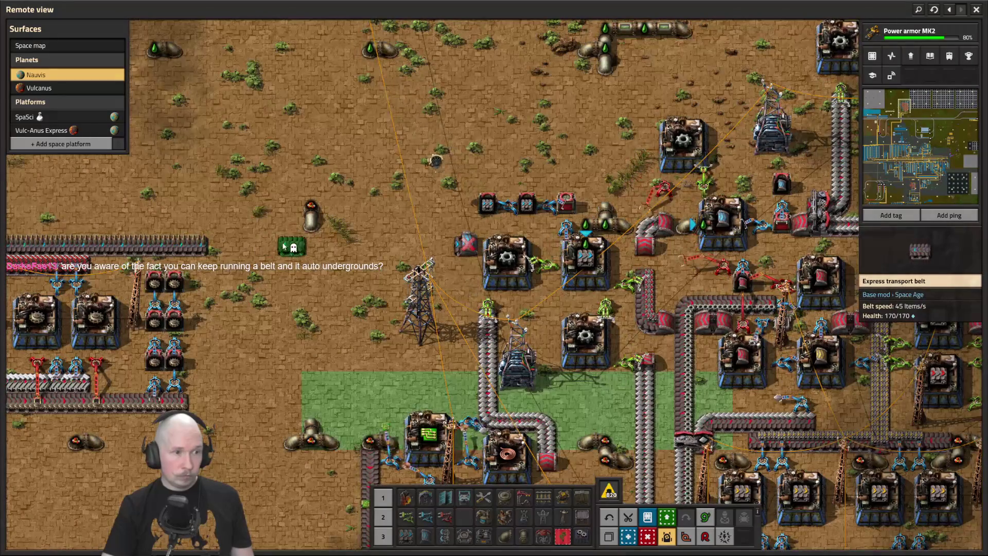
{"action": "key", "text": "d"}
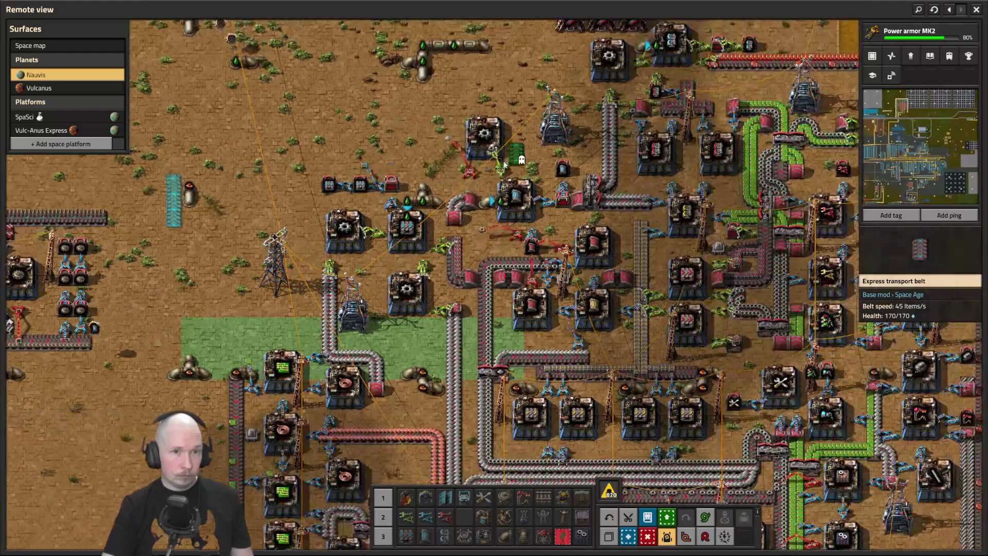